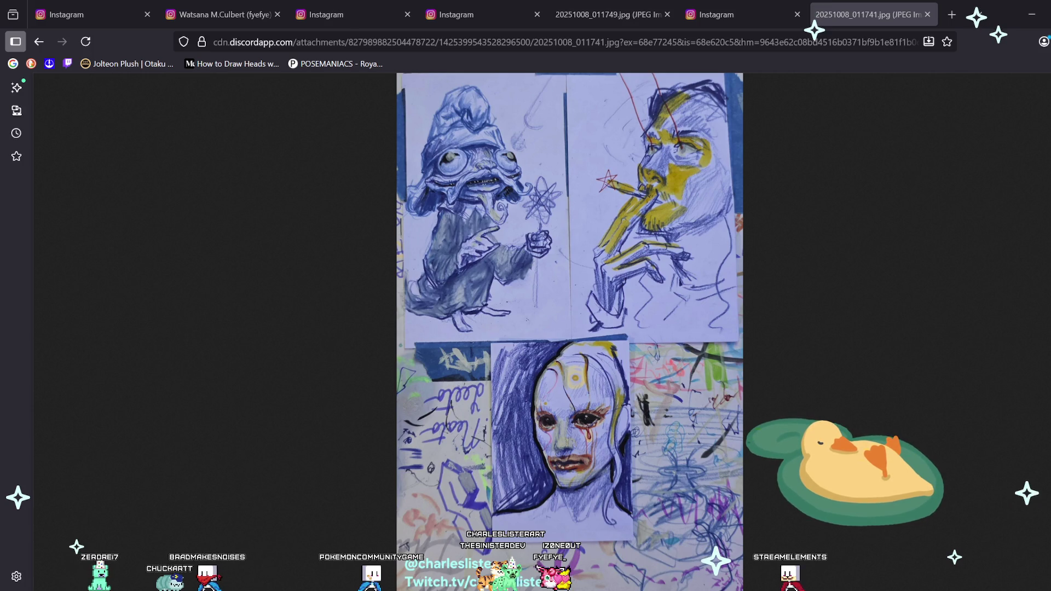
# Step: Load the chuckartt Instagram profile at instagram.com/chuckartt in a new tab
pyautogui.hotkey('ctrl', 't')
pyautogui.write('https://www.instagram.com/chuckartt/')
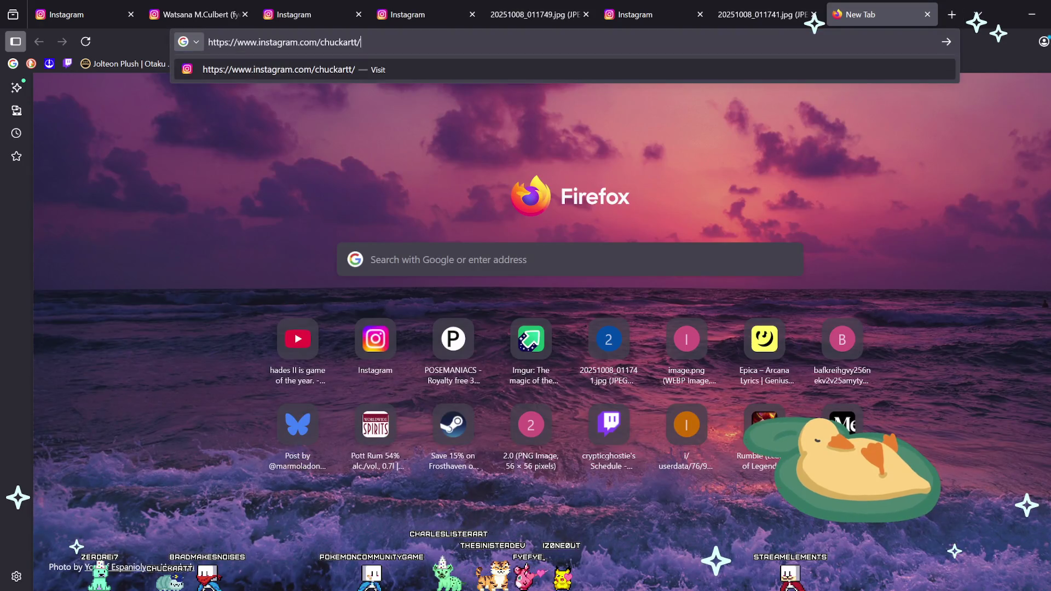
pyautogui.press('Return')
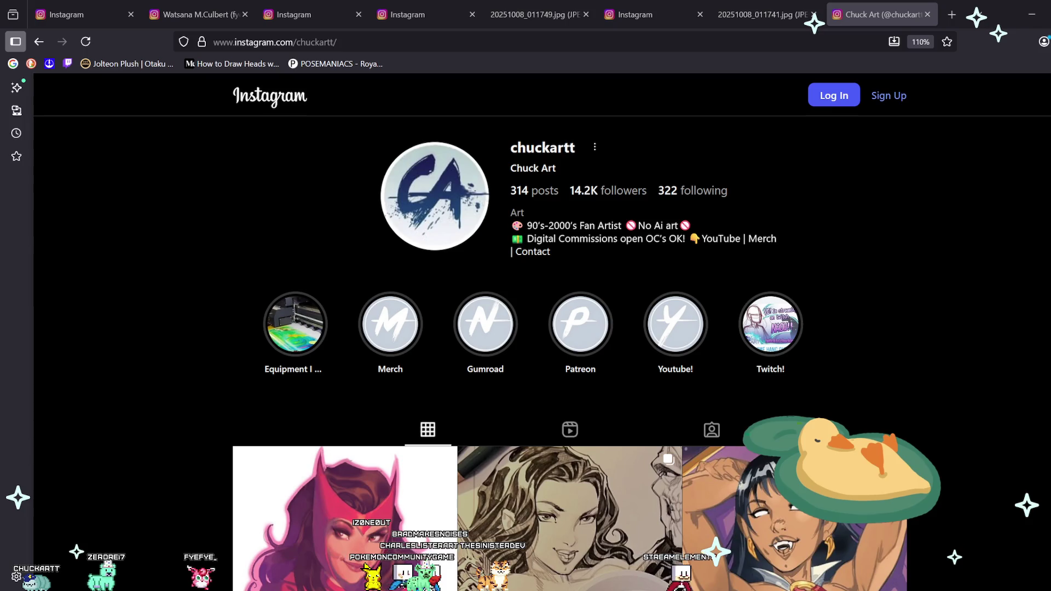
# Step: Open the third post of the profile grid in its own tab and switch to it
pyautogui.scroll(-5, 569, 284)
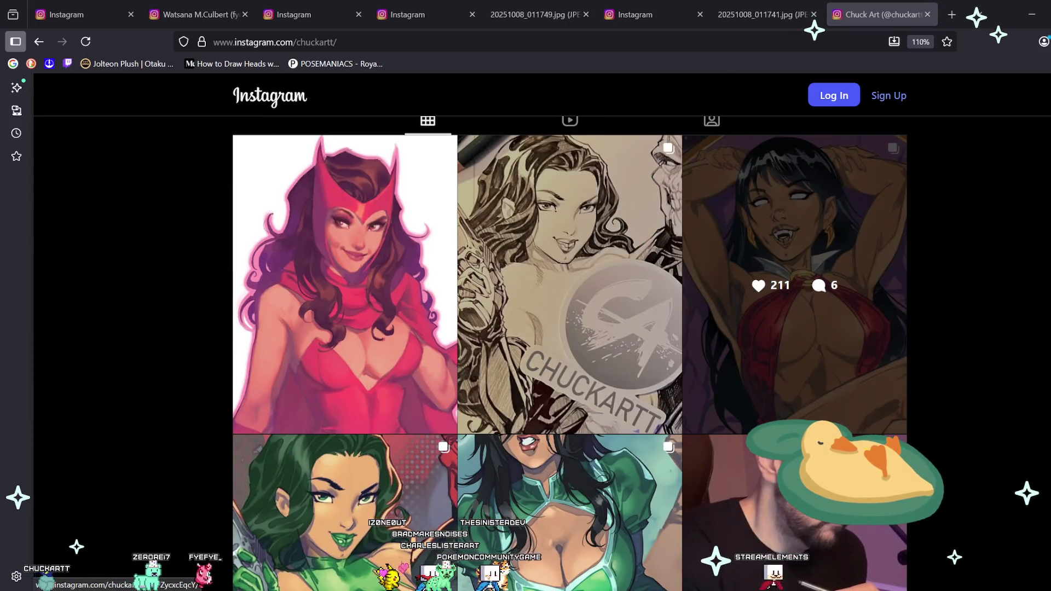
pyautogui.middleClick(794, 284)
pyautogui.hotkey('ctrl', 'Tab')
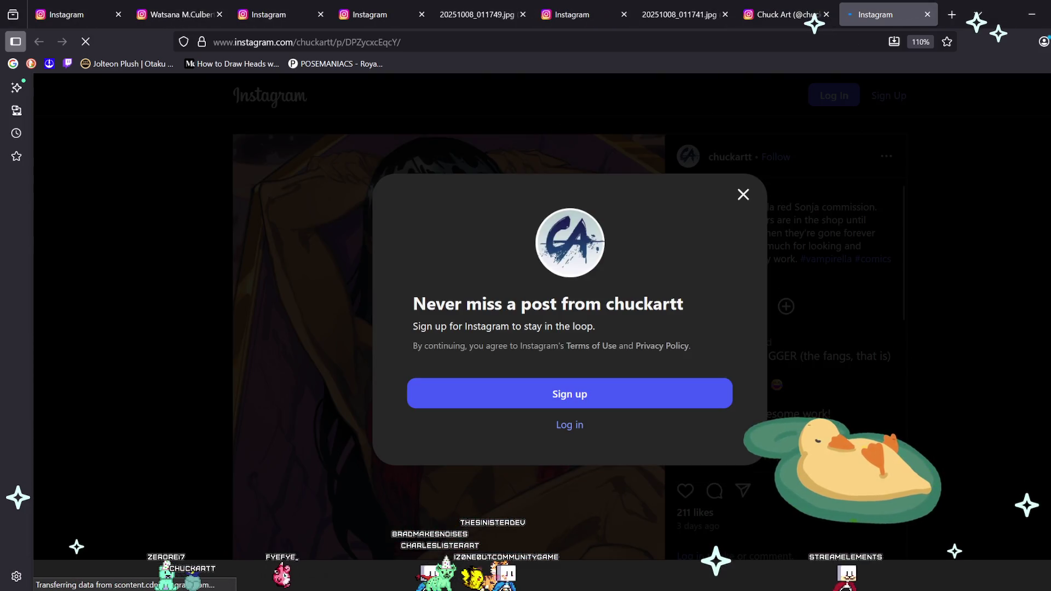
# Step: Dismiss the 'Never miss a post' sign-up prompt and advance to the Red Sonja image
pyautogui.click(741, 194)
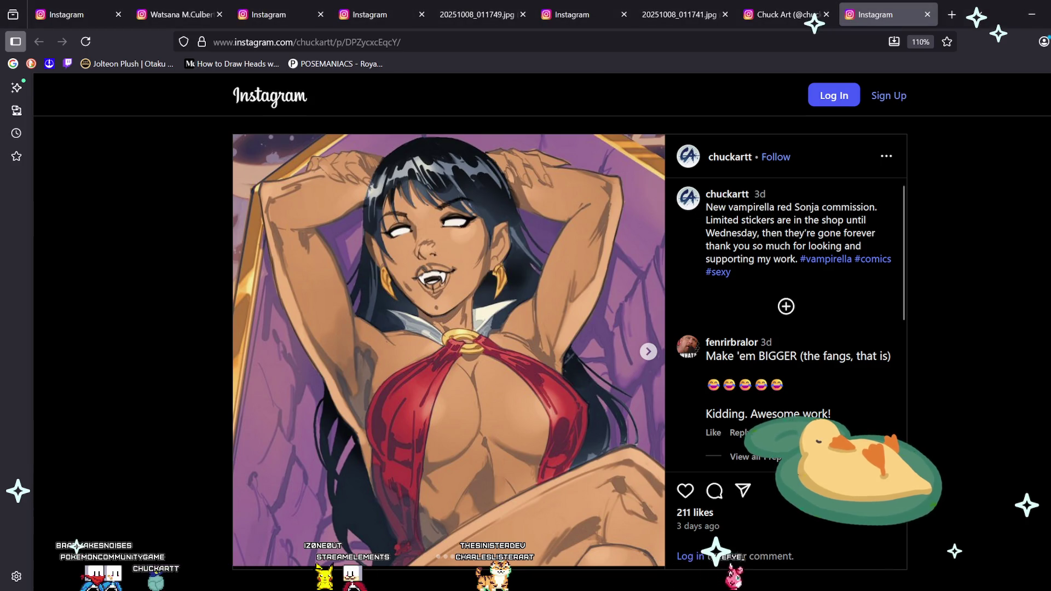
pyautogui.press('Right')
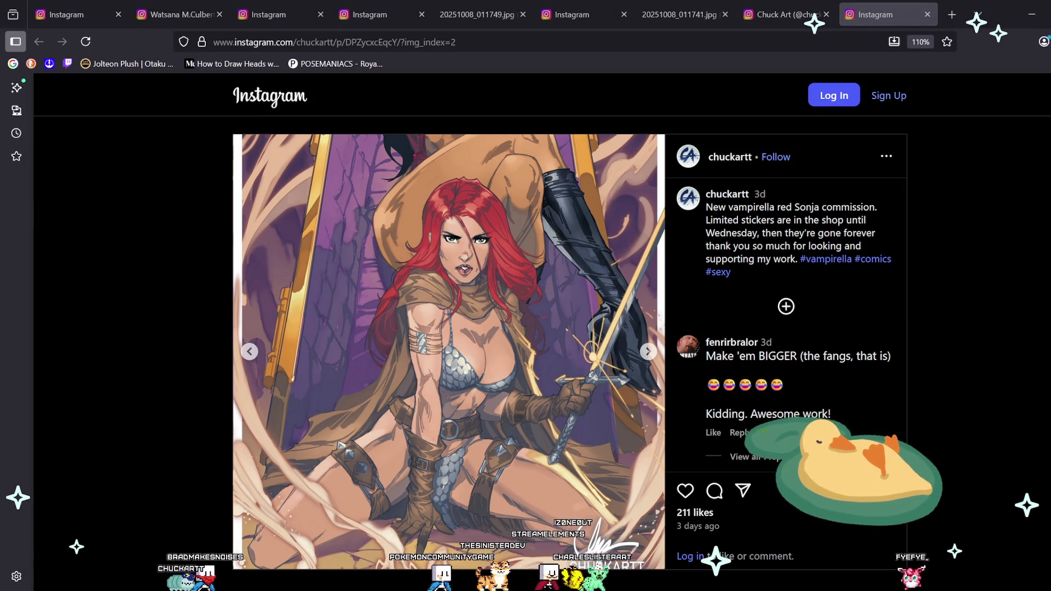
# Step: View the post's third image, return to the chuckartt profile grid, and open a blank tab
pyautogui.press('Right')
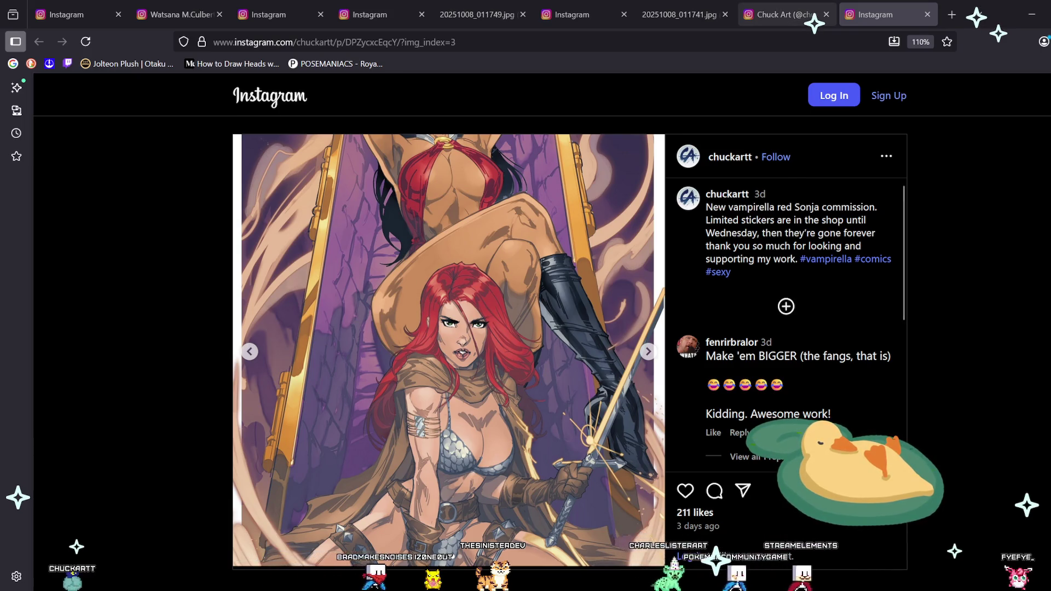
pyautogui.click(783, 14)
pyautogui.scroll(-2, 794, 274)
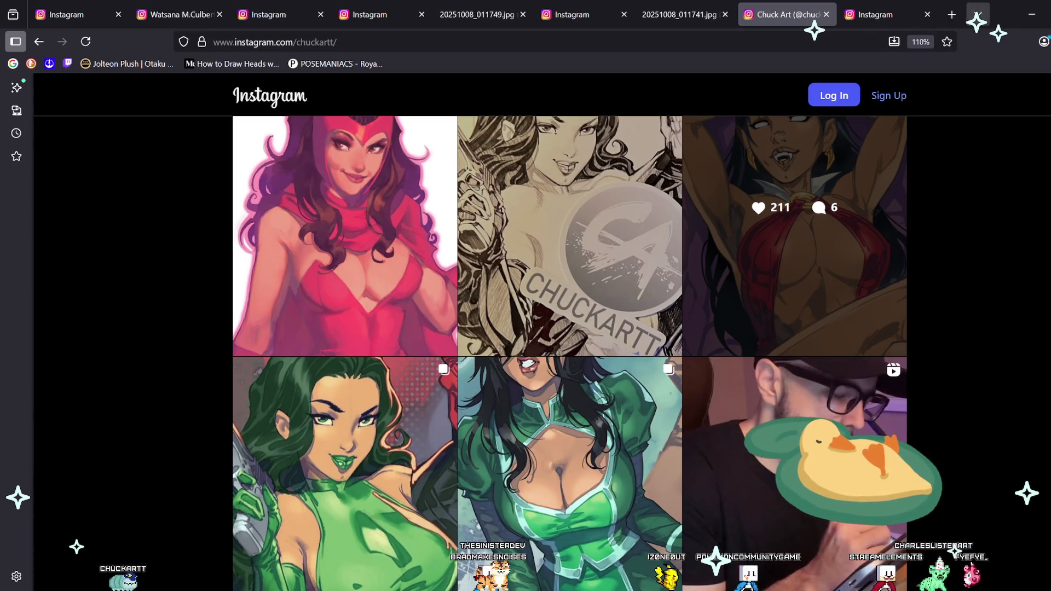
pyautogui.click(952, 14)
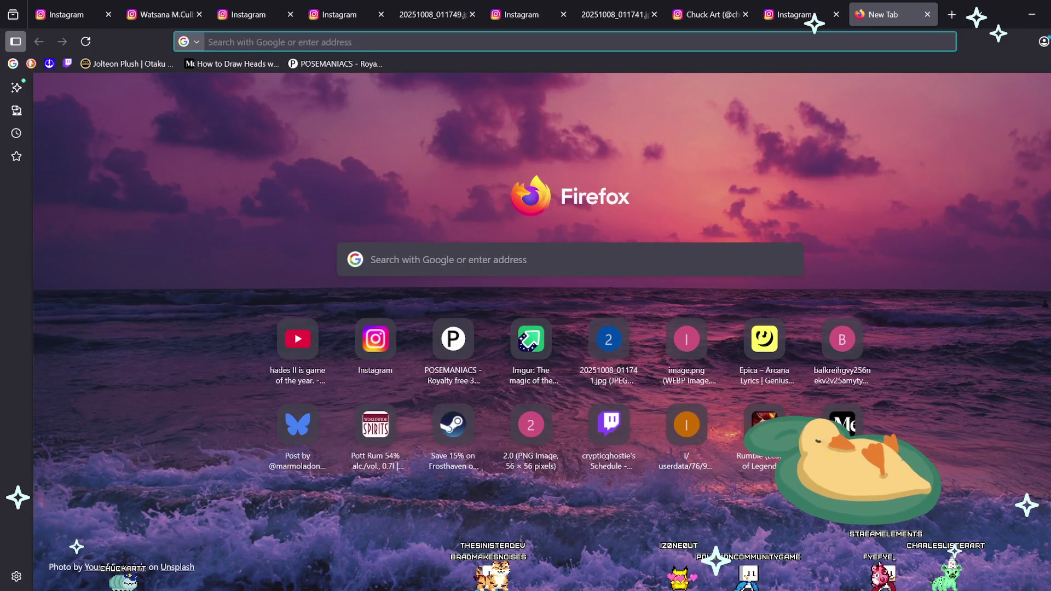
# Step: Paste the chuckartt bsky.app profile address into the new tab and scroll its feed
pyautogui.hotkey('ctrl', 'v')
pyautogui.press('Return')
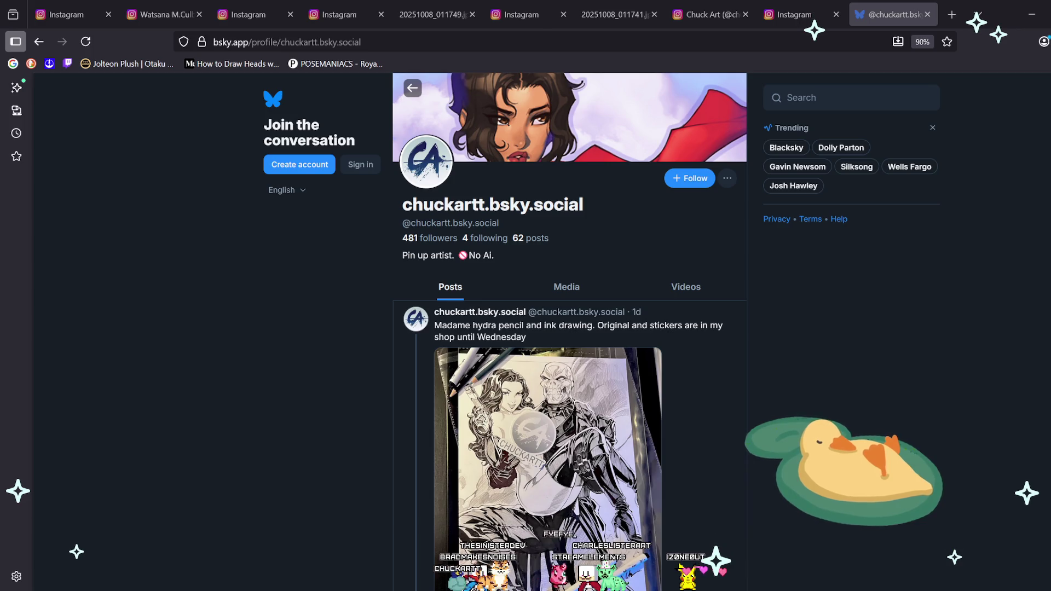
pyautogui.scroll(-3, 569, 329)
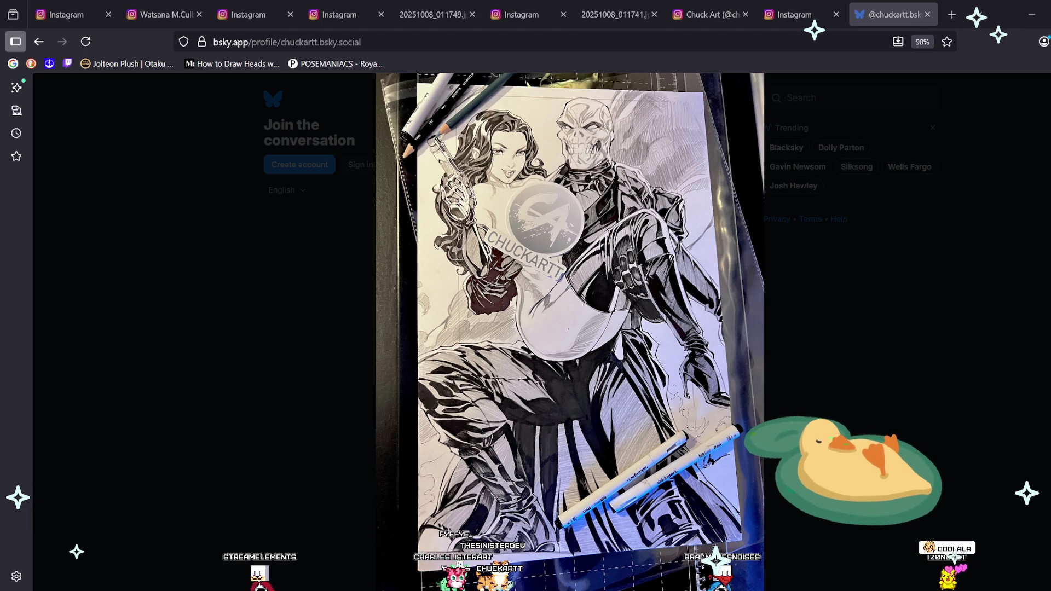
# Step: Close the enlarged photo, reset page zoom, and view the 'Close up' drawing full-size
pyautogui.press('Escape')
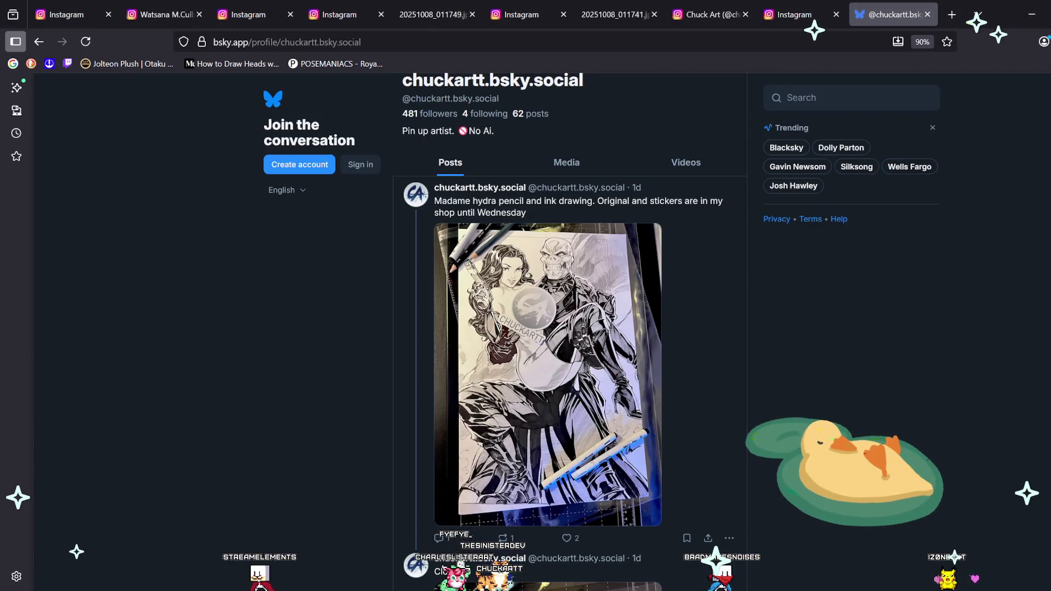
pyautogui.scroll(-2, 569, 328)
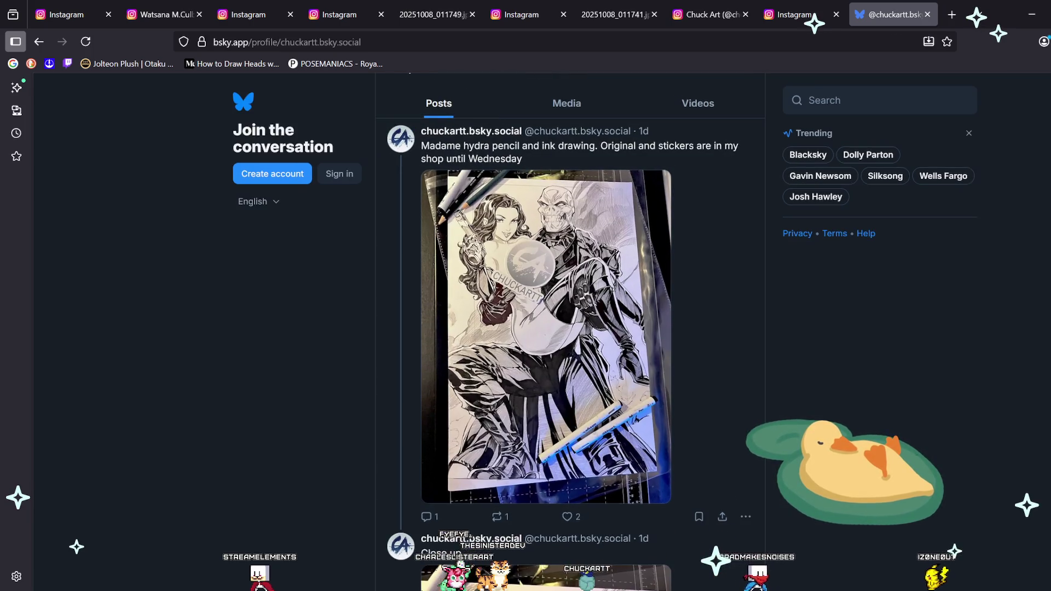
pyautogui.scroll(-5, 569, 329)
pyautogui.hotkey('ctrl', '0')
pyautogui.scroll(-3, 512, 311)
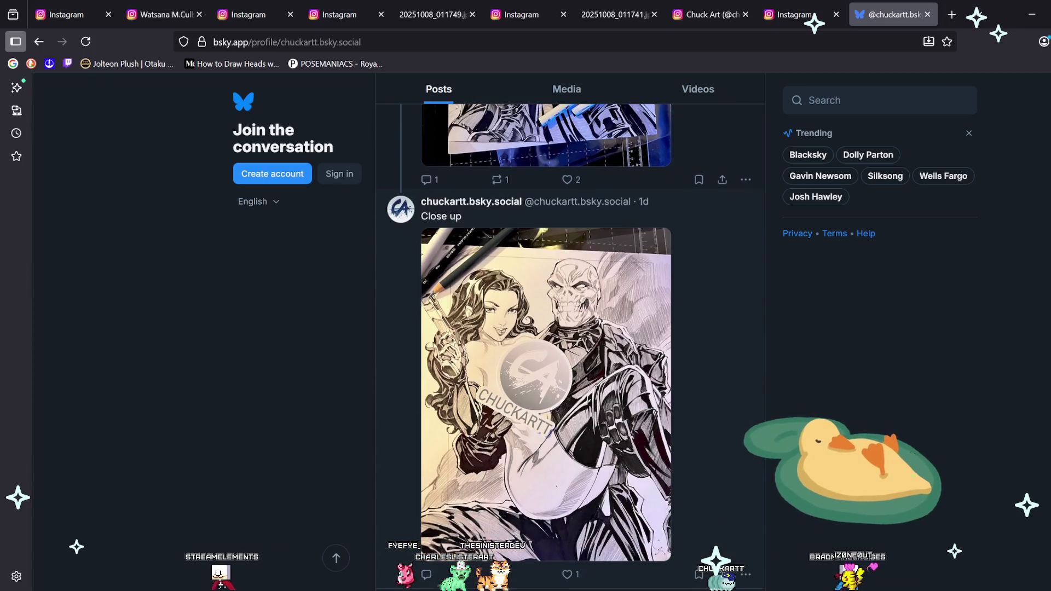
pyautogui.click(512, 311)
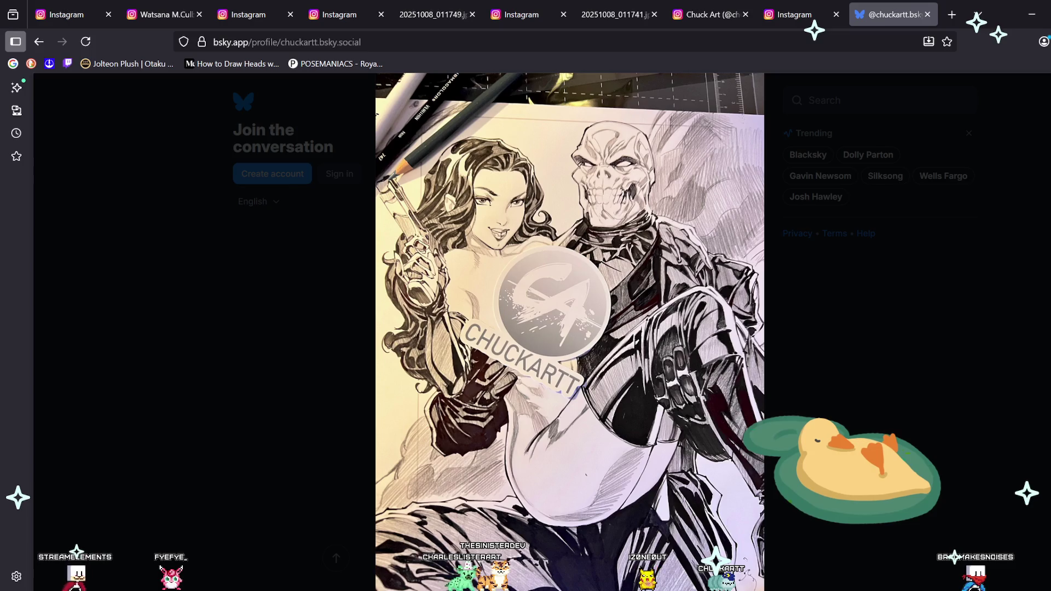
pyautogui.press('Escape')
pyautogui.scroll(-5, 569, 345)
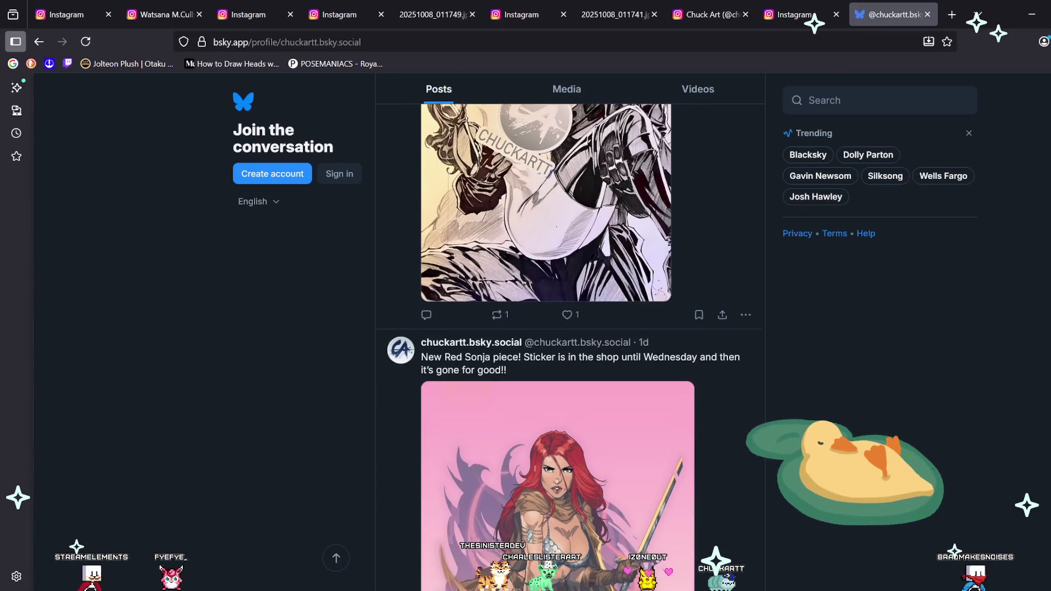
# Step: Close the enlarged commission artwork, then view the new fanart image full size
pyautogui.scroll(-5, 569, 345)
pyautogui.scroll(1, 570, 345)
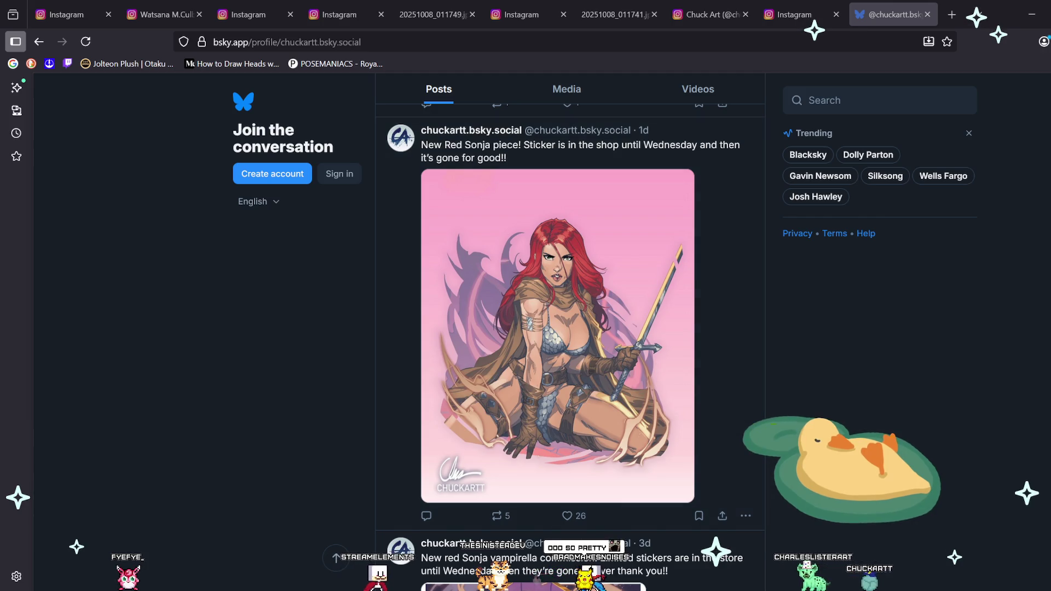
pyautogui.scroll(-5, 569, 345)
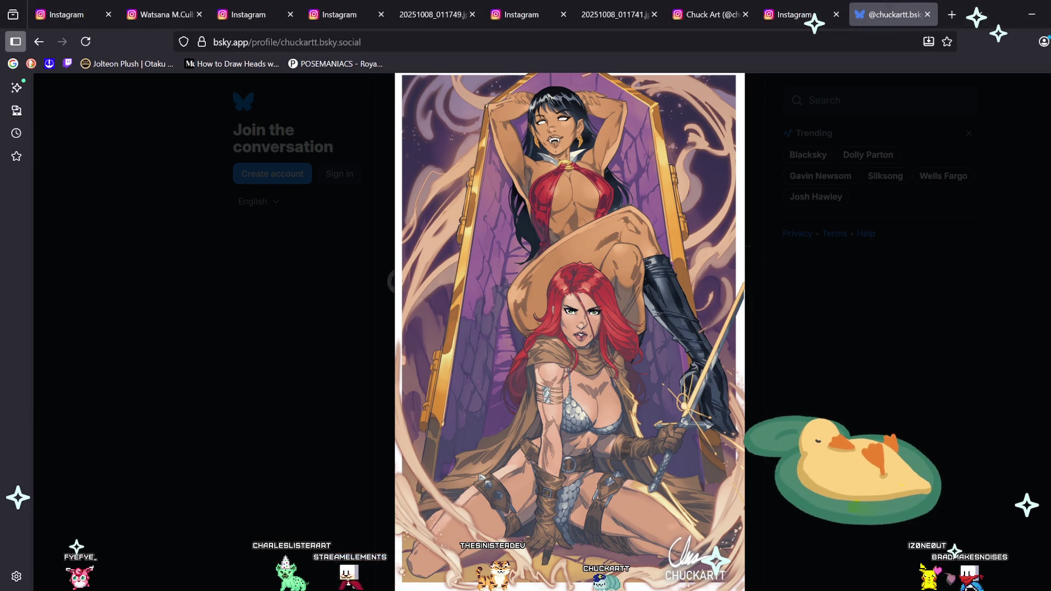
pyautogui.press('Escape')
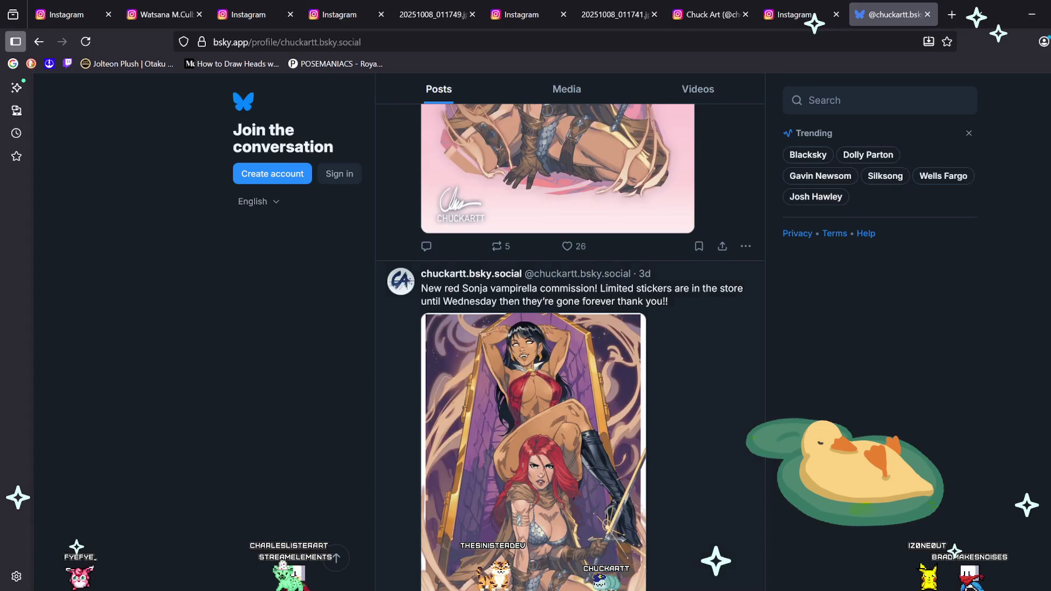
pyautogui.scroll(-5, 569, 345)
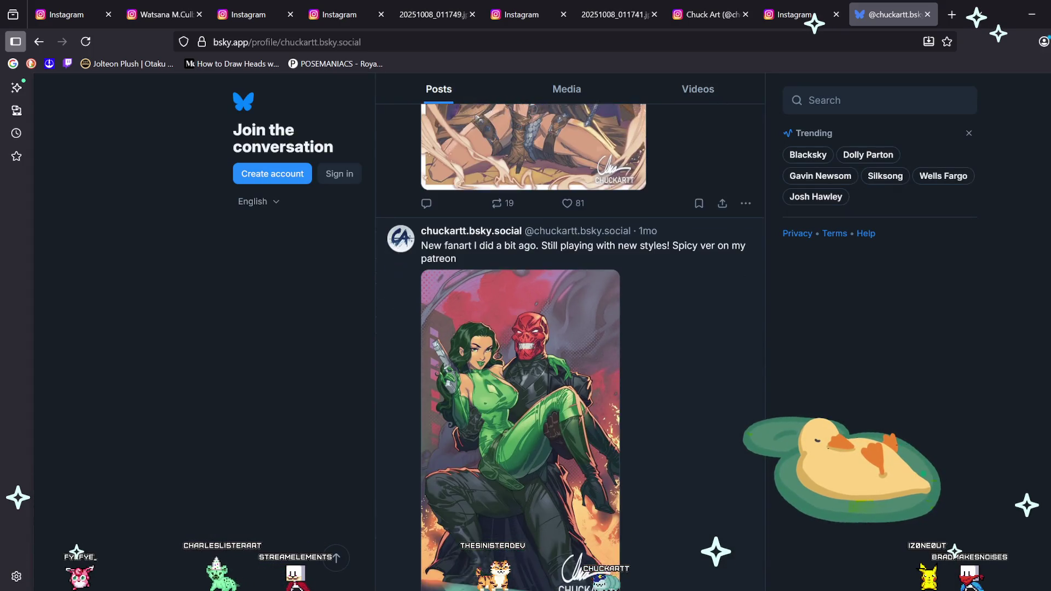
pyautogui.click(520, 421)
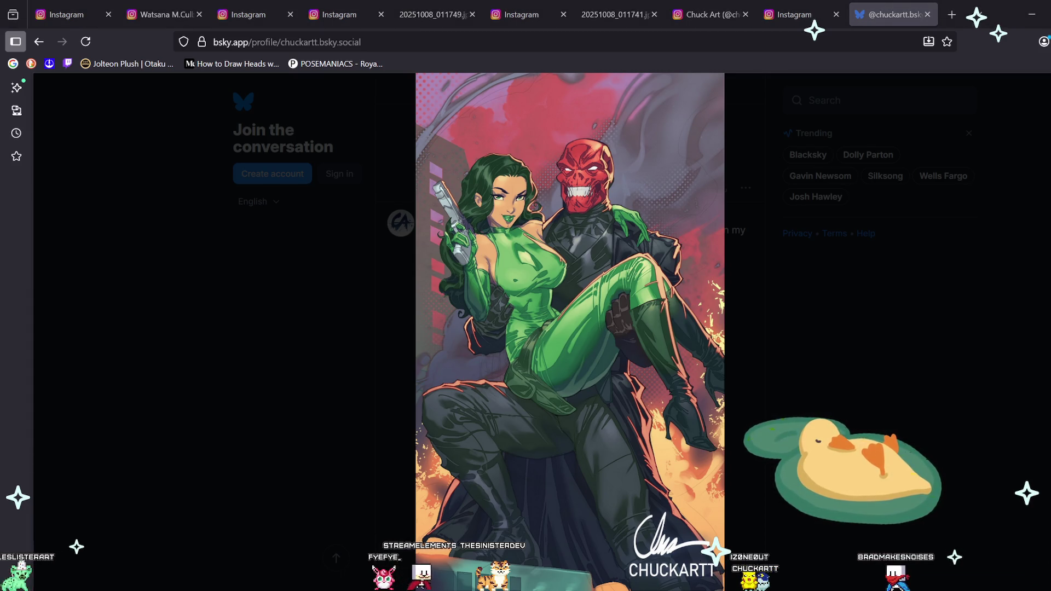
pyautogui.press('Escape')
pyautogui.scroll(-2, 569, 328)
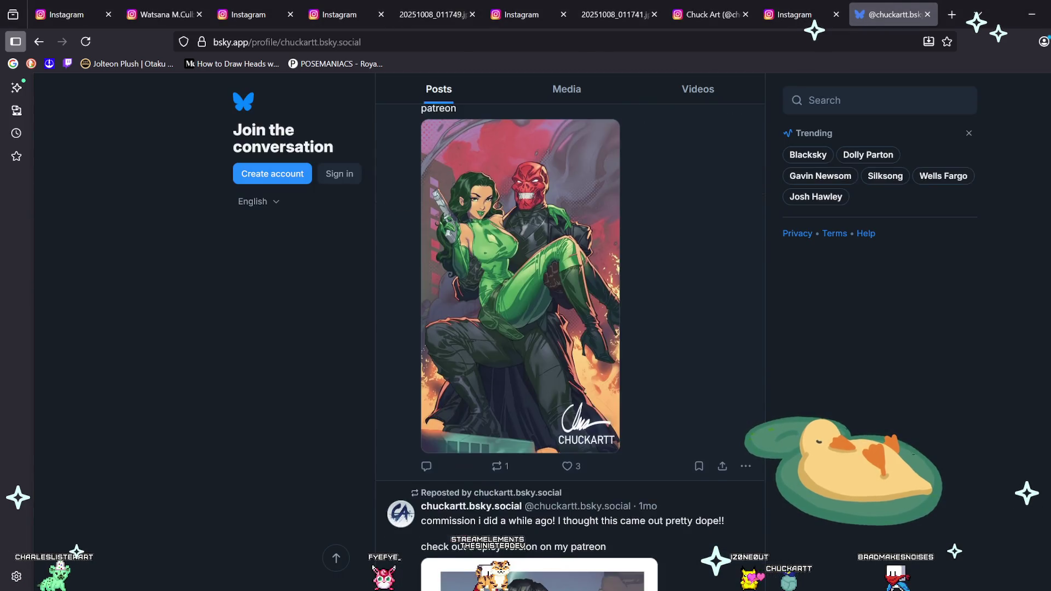
pyautogui.scroll(-4, 570, 328)
# Step: View the reposted commission artwork and the Resident Evil cover art full size
pyautogui.click(539, 438)
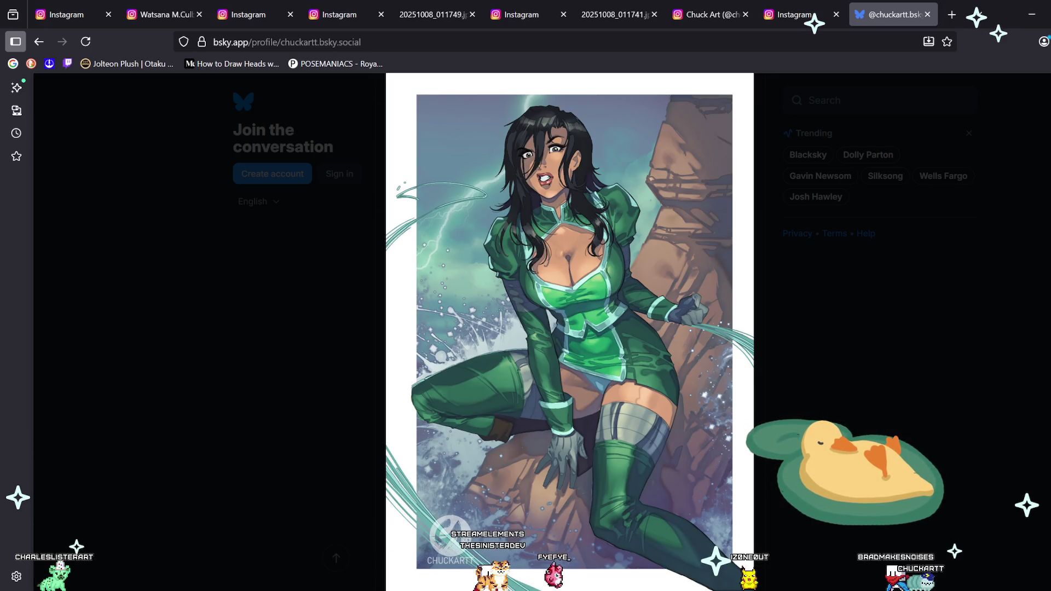
pyautogui.press('Escape')
pyautogui.scroll(-5, 569, 328)
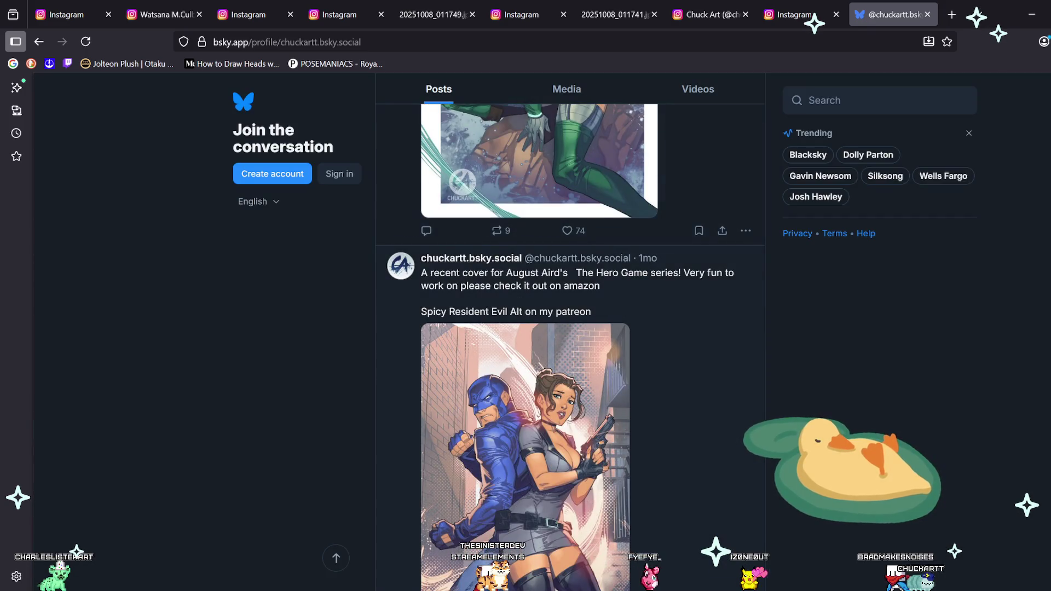
pyautogui.scroll(-2, 569, 328)
pyautogui.scroll(-2, 569, 328)
pyautogui.click(525, 354)
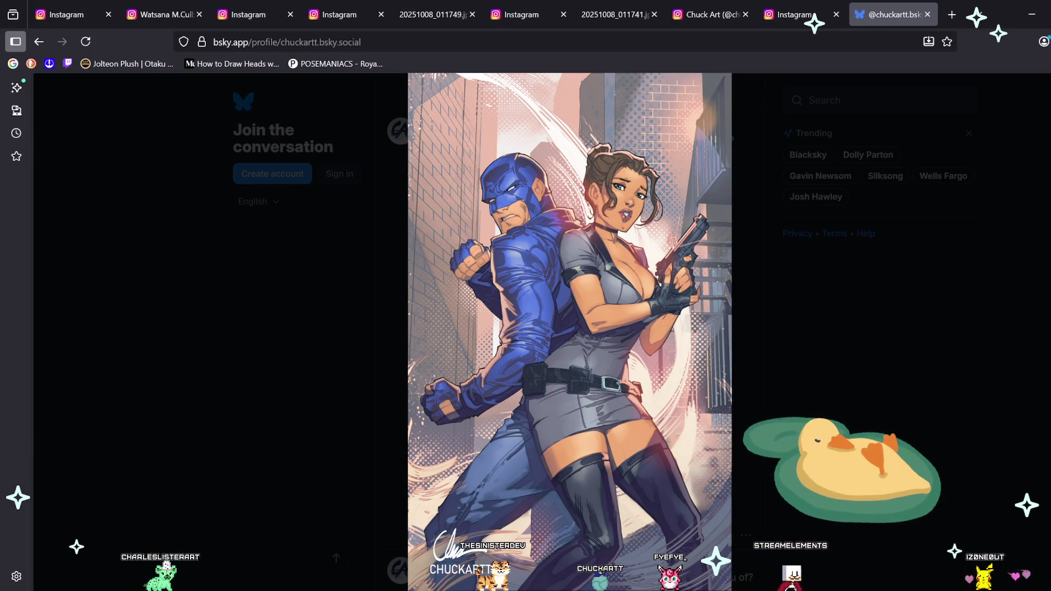
pyautogui.press('Escape')
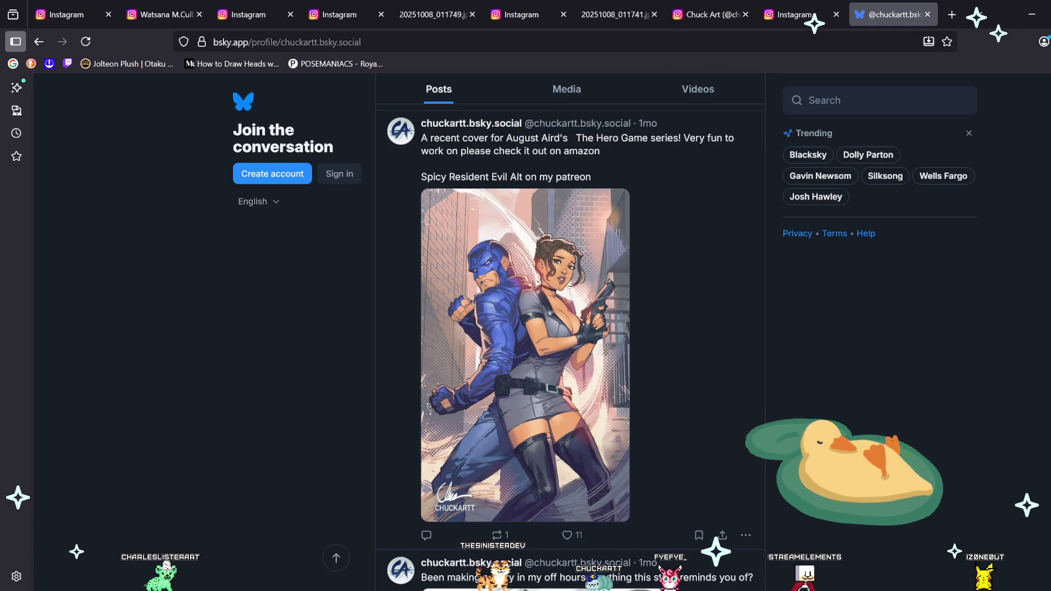
pyautogui.scroll(-2, 570, 350)
pyautogui.scroll(-2, 569, 350)
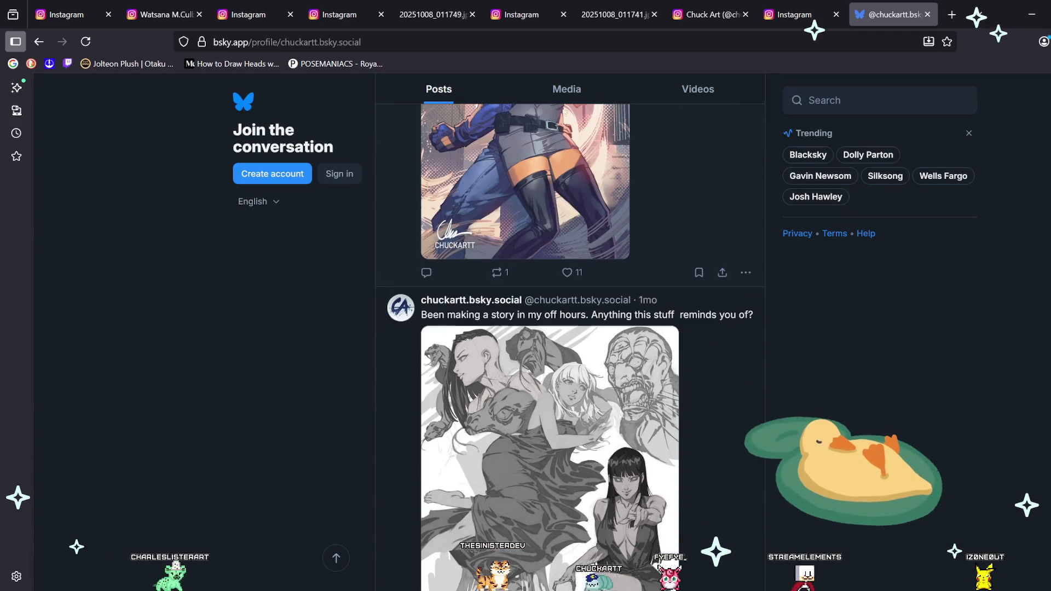
# Step: View the story sketch page and the 90's anime sketch full size, scrolling on afterwards
pyautogui.click(549, 454)
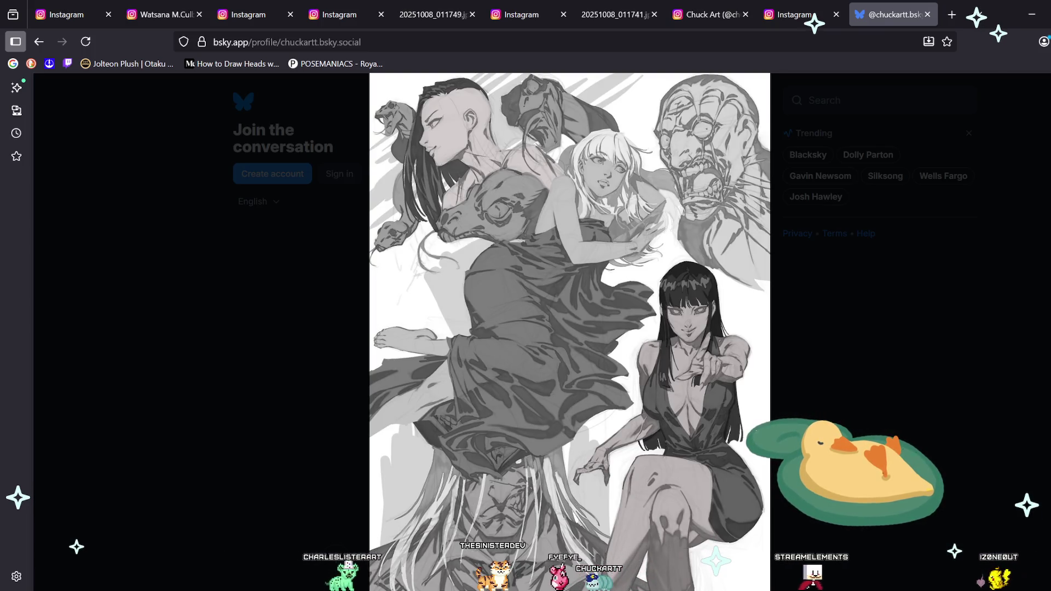
pyautogui.press('Escape')
pyautogui.scroll(-3, 569, 350)
pyautogui.scroll(-2, 570, 350)
pyautogui.scroll(-2, 570, 350)
pyautogui.scroll(-1, 569, 350)
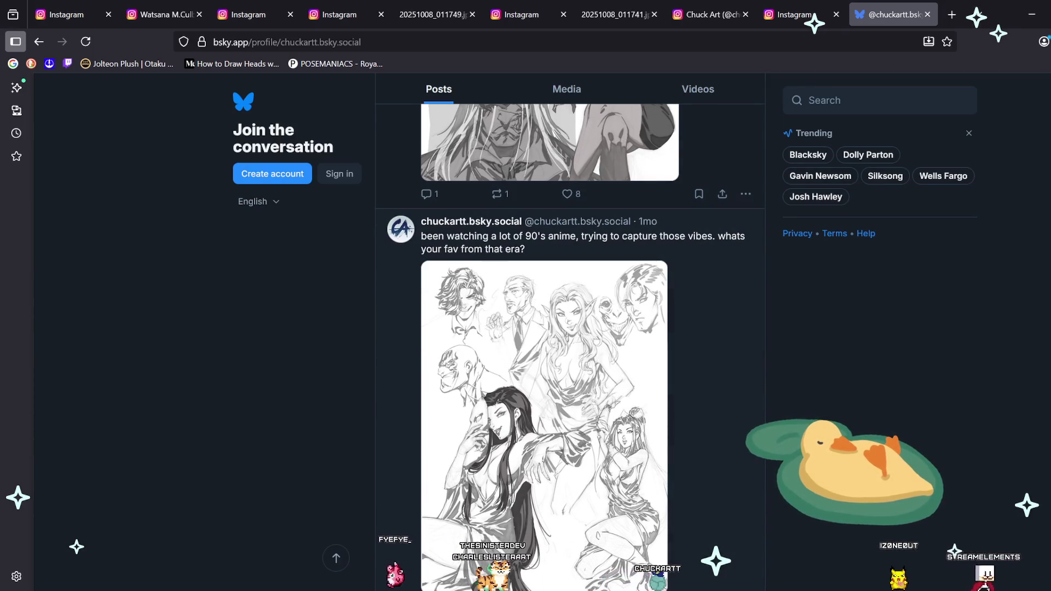
pyautogui.click(544, 383)
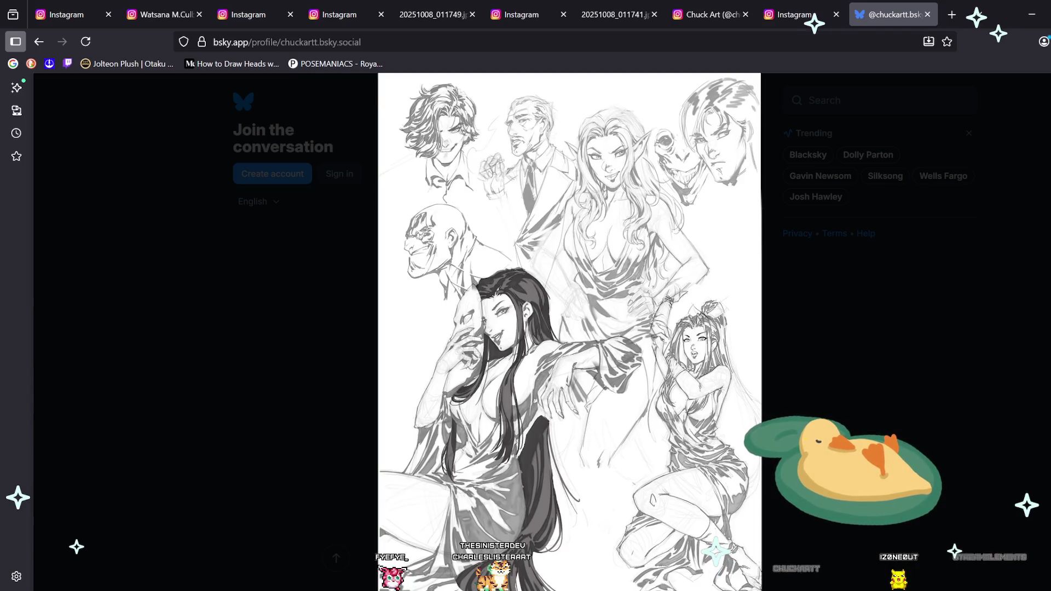
pyautogui.press('Escape')
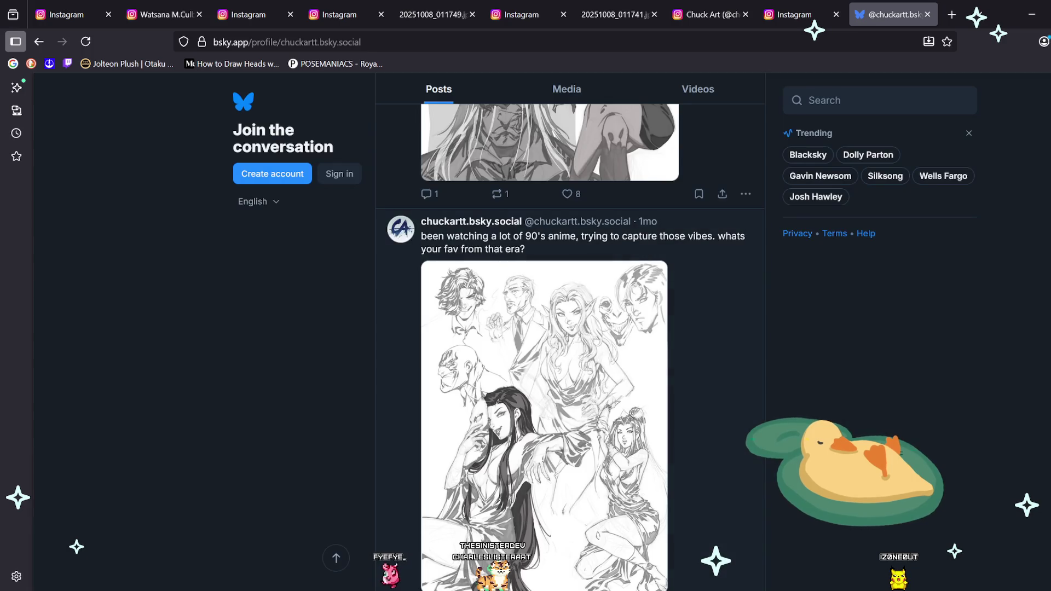
pyautogui.scroll(-5, 569, 345)
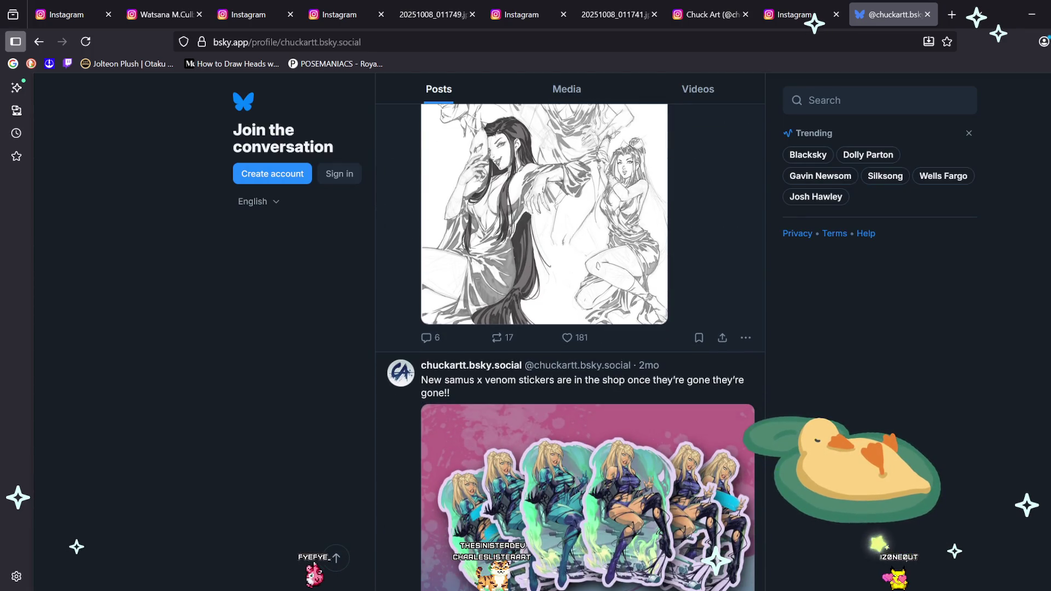
pyautogui.scroll(-3, 569, 345)
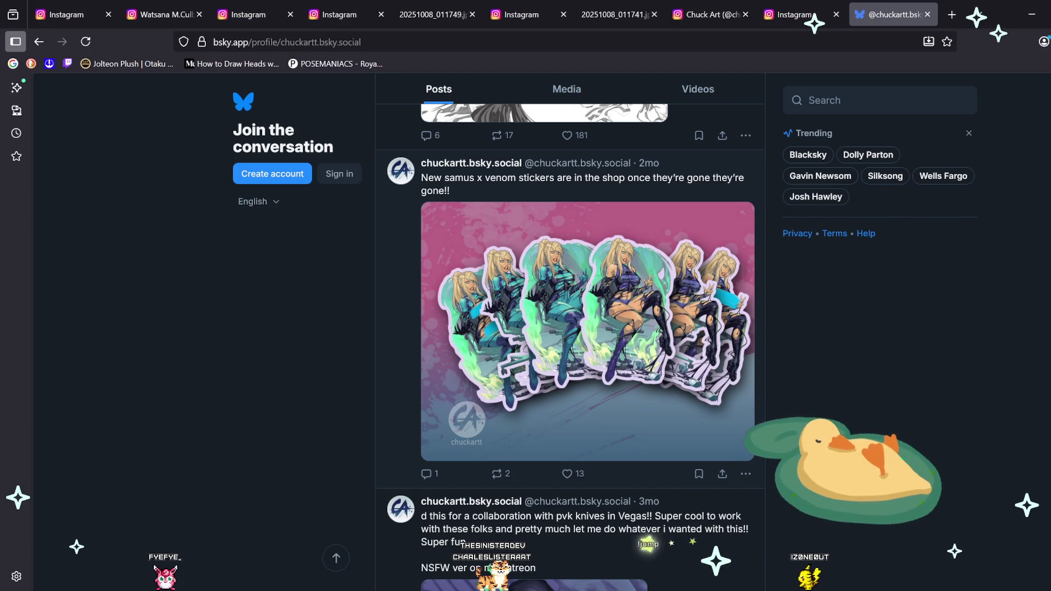
# Step: View the Samus x Venom stickers and pvk knives collaboration images full size, then open a new tab
pyautogui.click(587, 331)
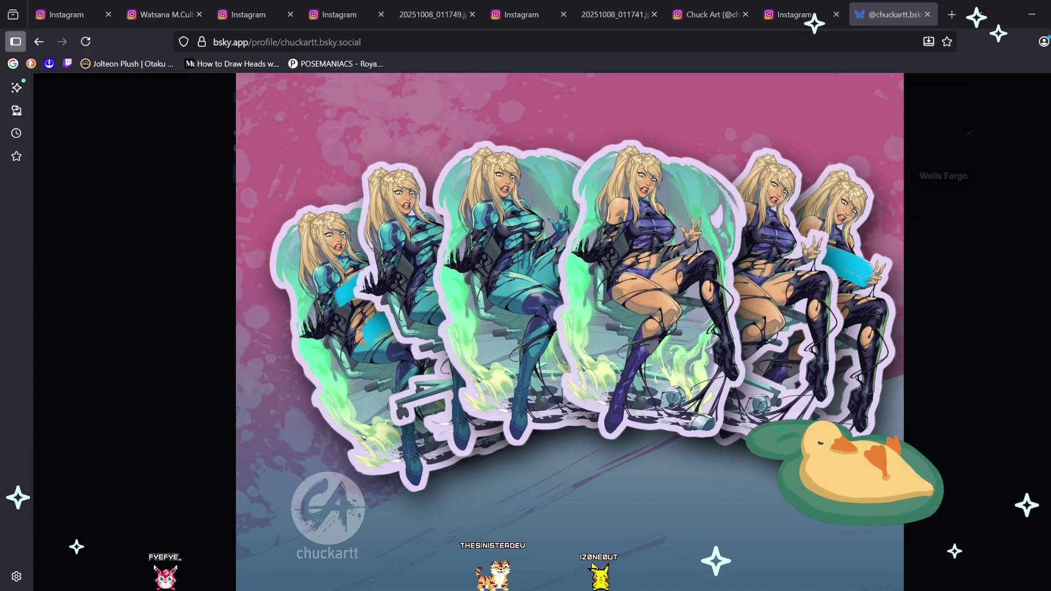
pyautogui.press('Escape')
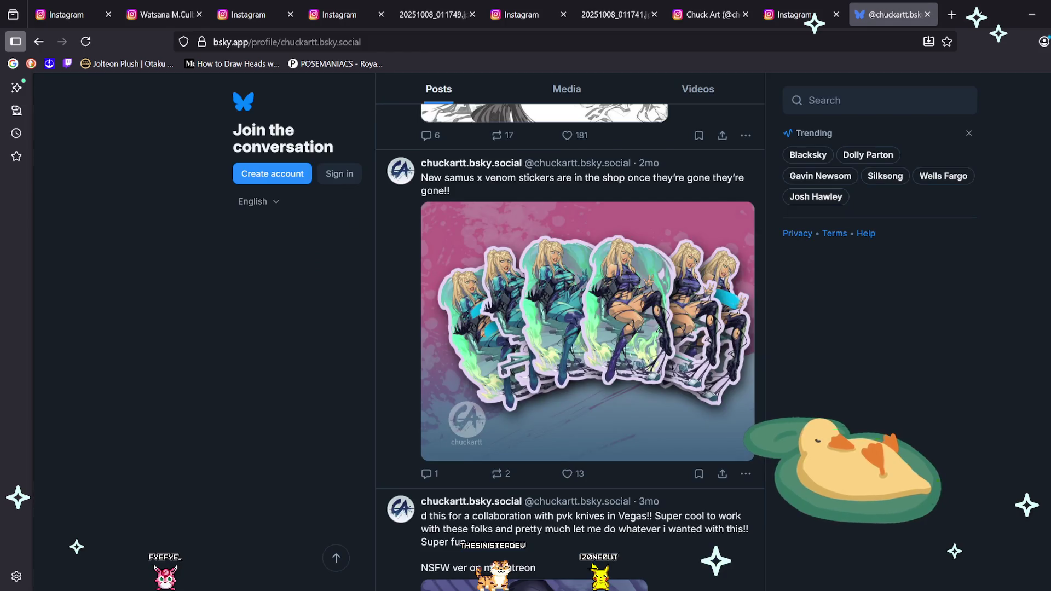
pyautogui.scroll(-5, 569, 340)
pyautogui.click(534, 383)
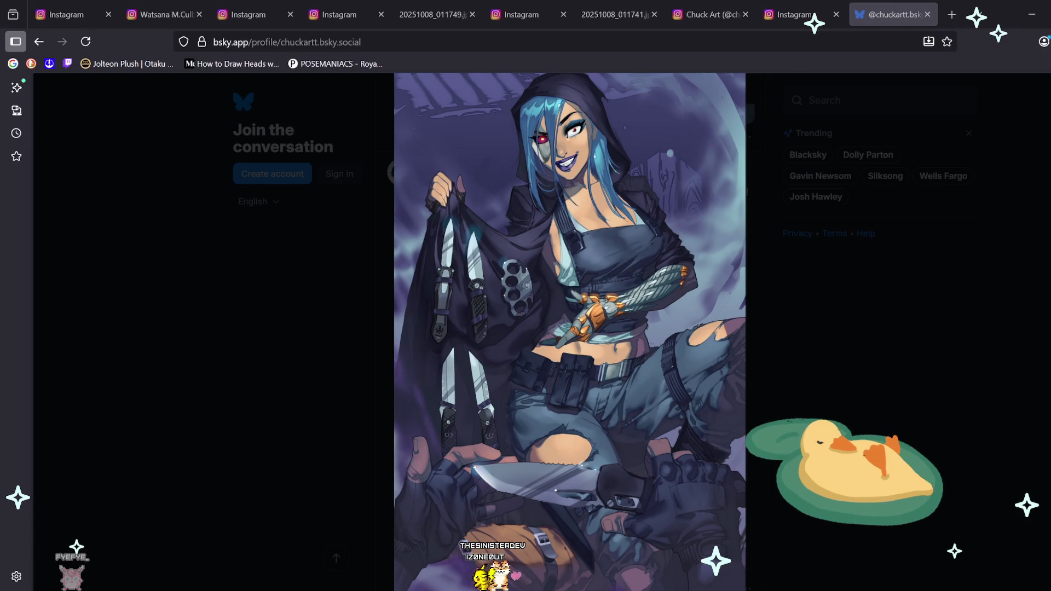
pyautogui.hotkey('ctrl', 't')
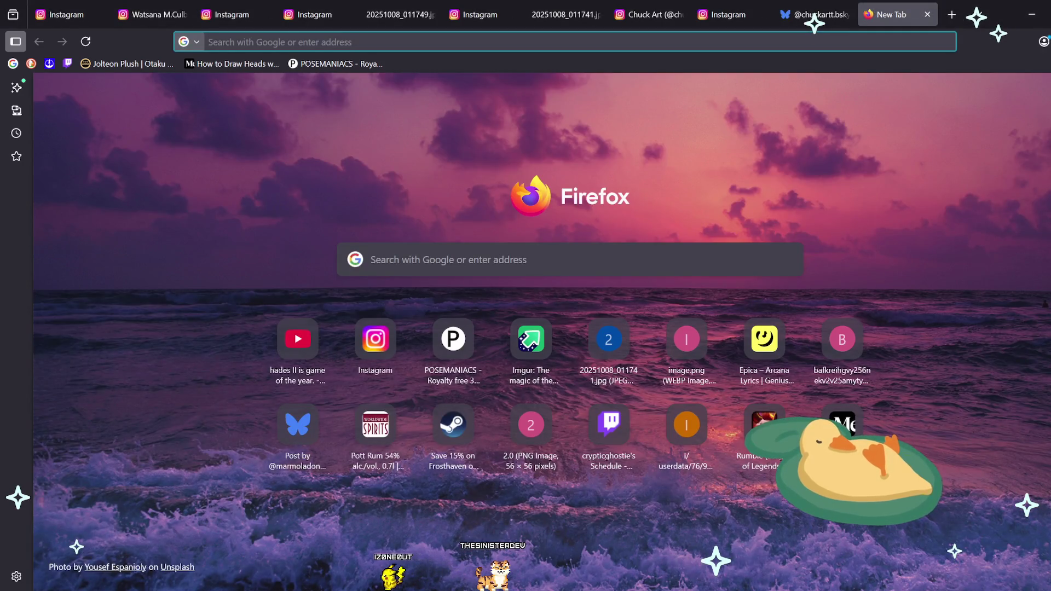
# Step: Load the ChuckART link page at chuckart.carrd.co in the new tab
pyautogui.hotkey('ctrl', 'v')
pyautogui.press('Return')
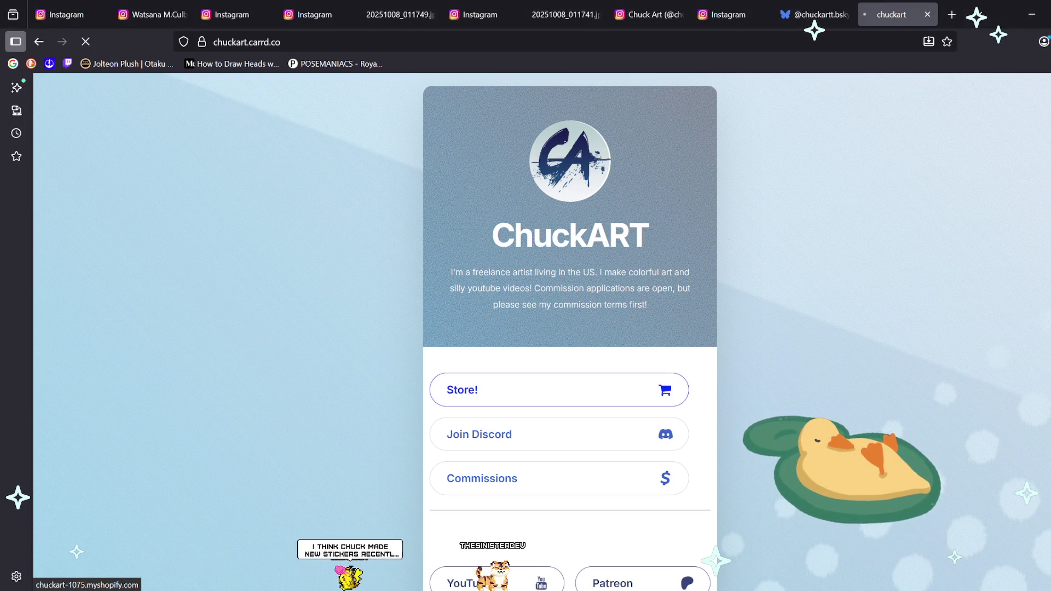
# Step: Open the ChuckART online store from the link page and scroll through its products
pyautogui.click(629, 390)
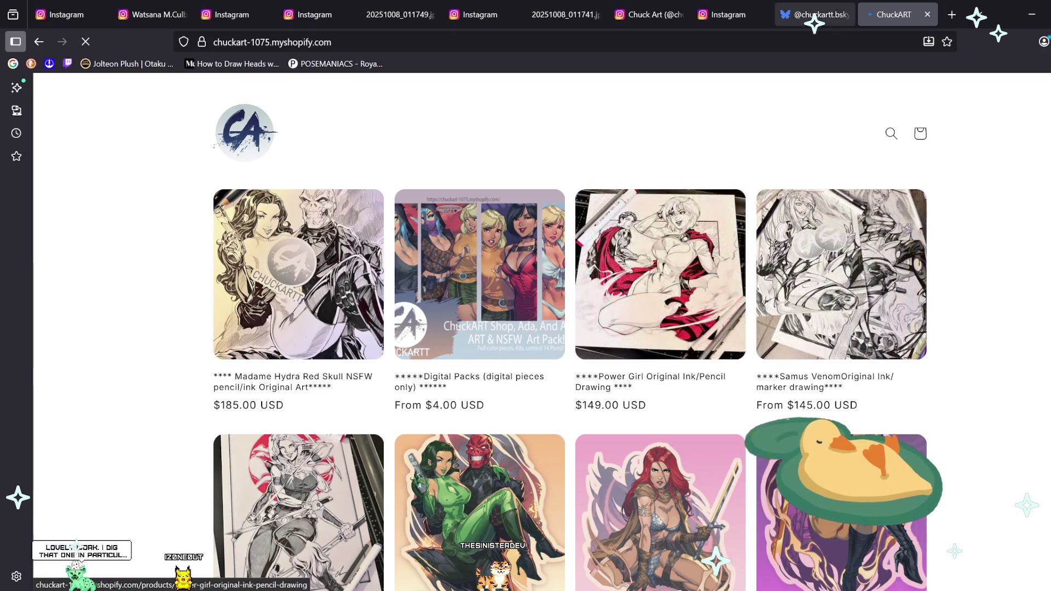
pyautogui.click(816, 14)
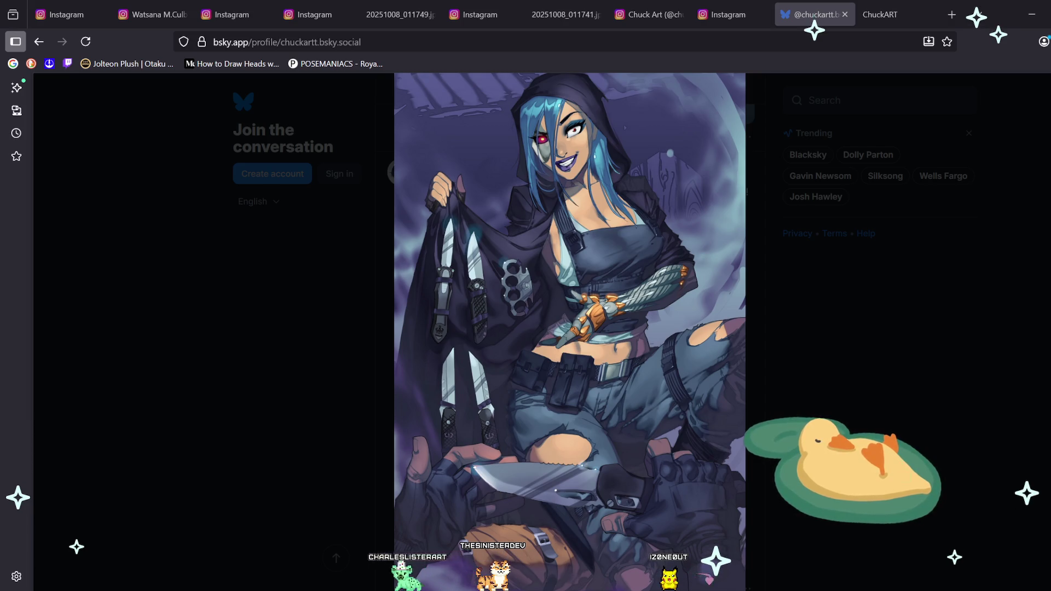
pyautogui.hotkey('ctrl', 'Tab')
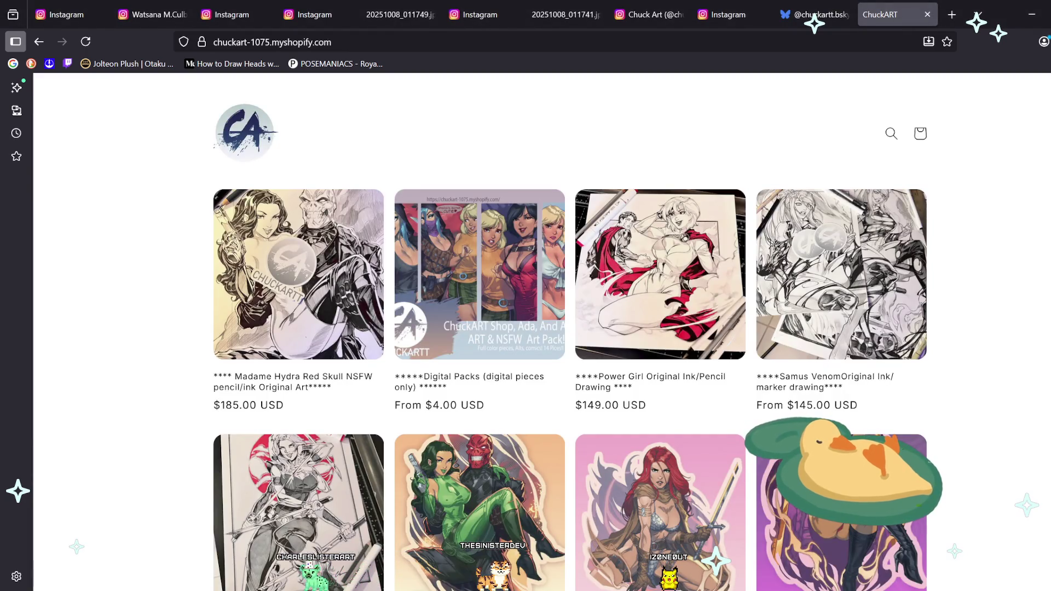
pyautogui.scroll(-2, 498, 332)
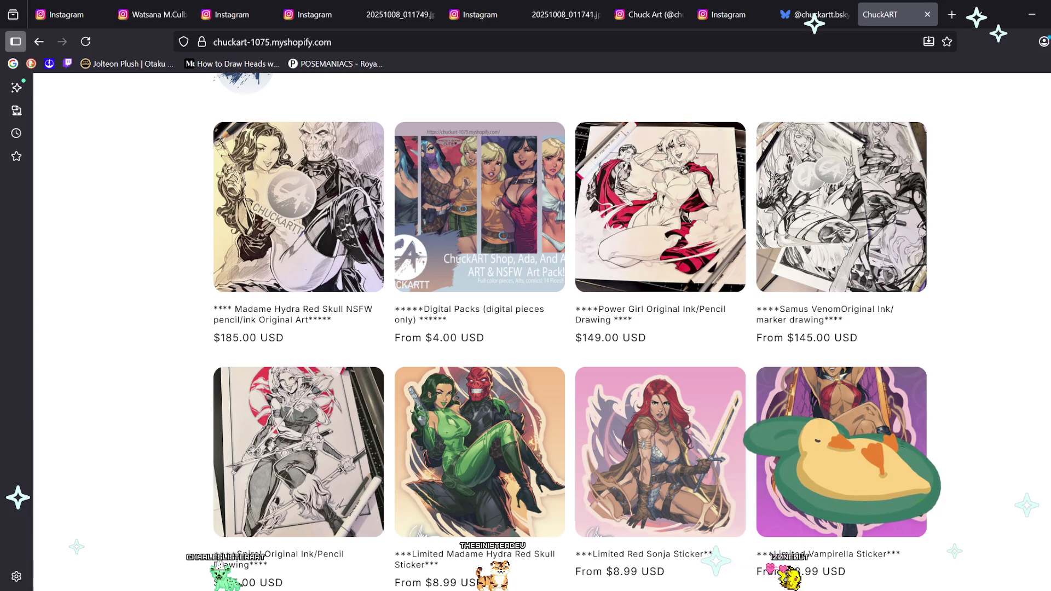
pyautogui.scroll(-2, 466, 330)
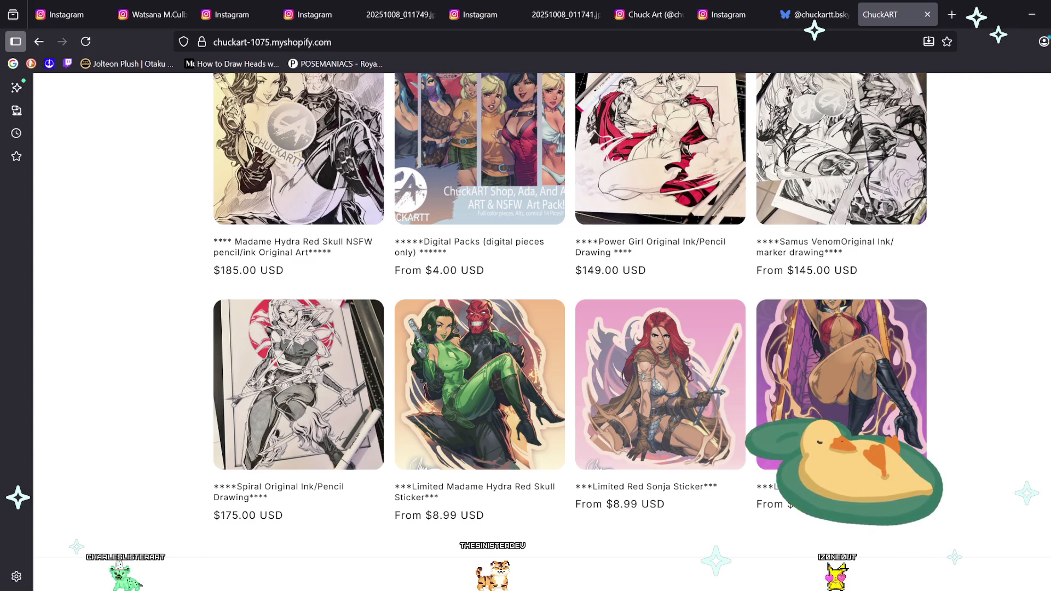
# Step: Open the Limited Red Sonja, Vampirella and Madame Hydra Red Skull stickers in tabs; view Red Sonja
pyautogui.middleClick(652, 317)
pyautogui.scroll(2, 652, 316)
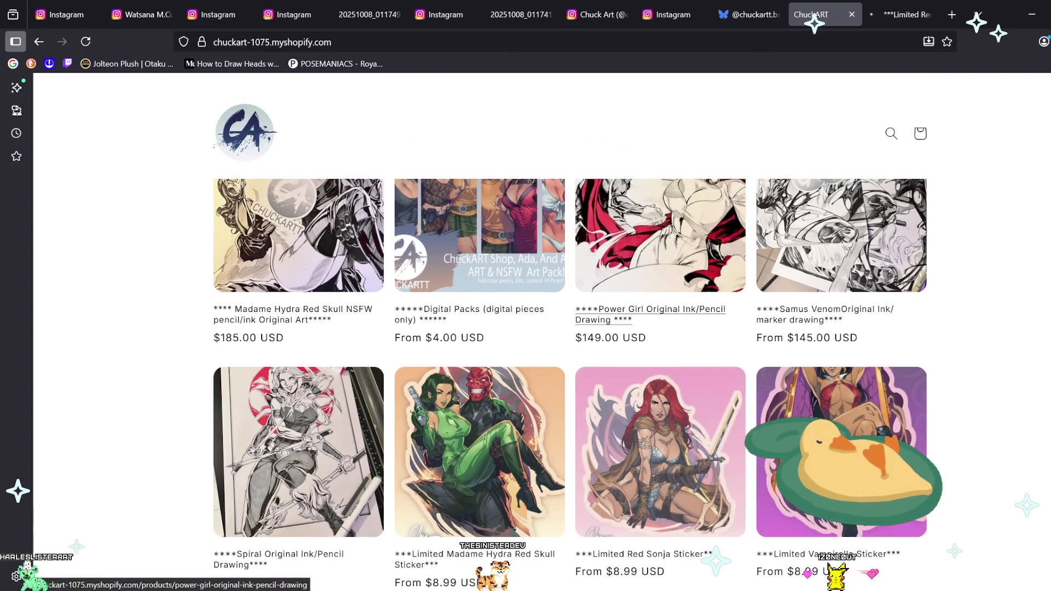
pyautogui.scroll(-3, 657, 328)
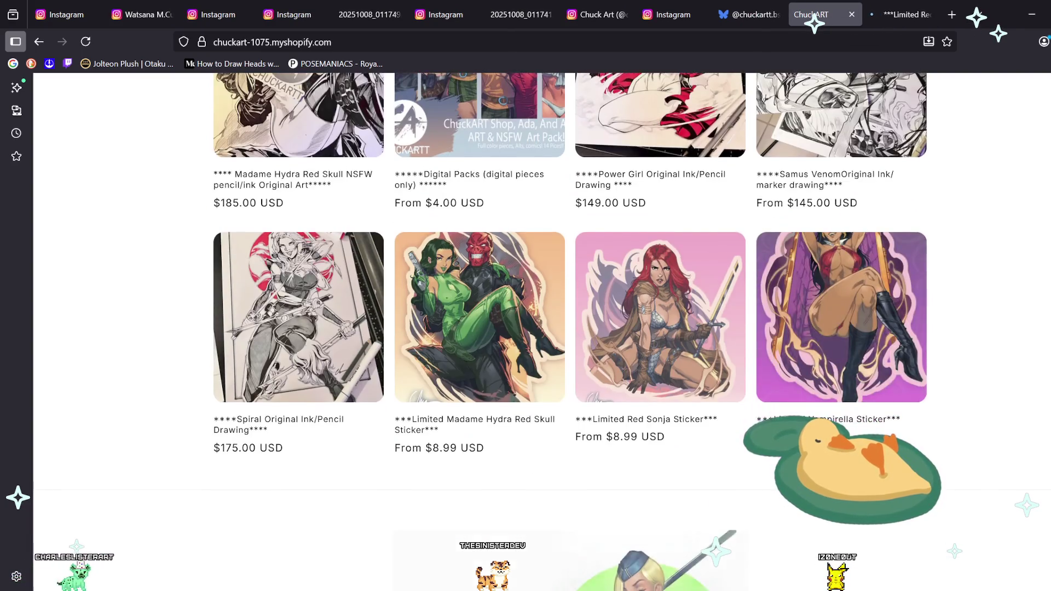
pyautogui.scroll(3, 821, 315)
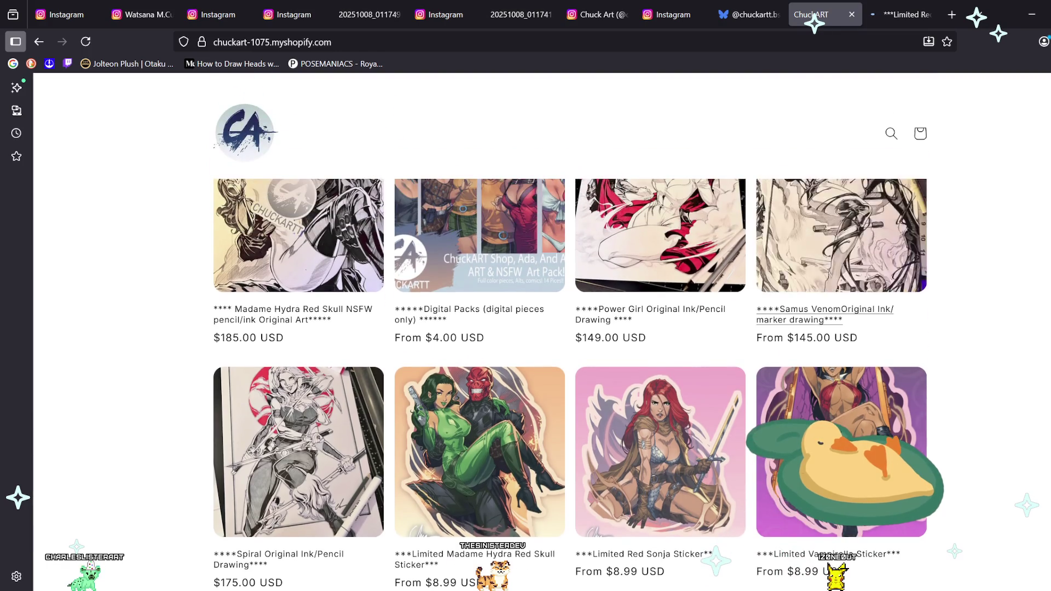
pyautogui.middleClick(842, 451)
pyautogui.middleClick(660, 451)
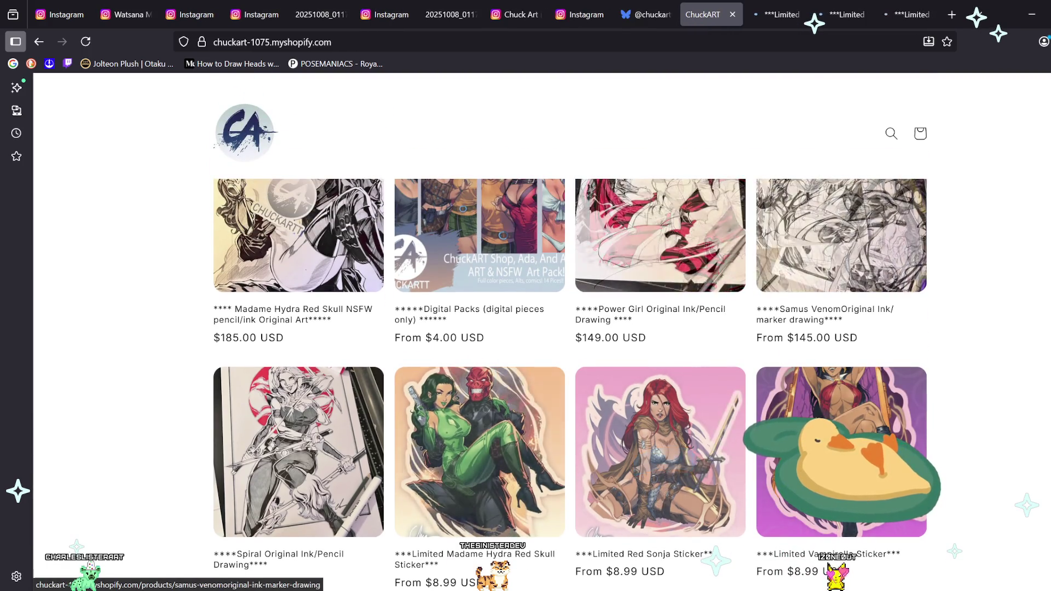
pyautogui.scroll(2, 569, 328)
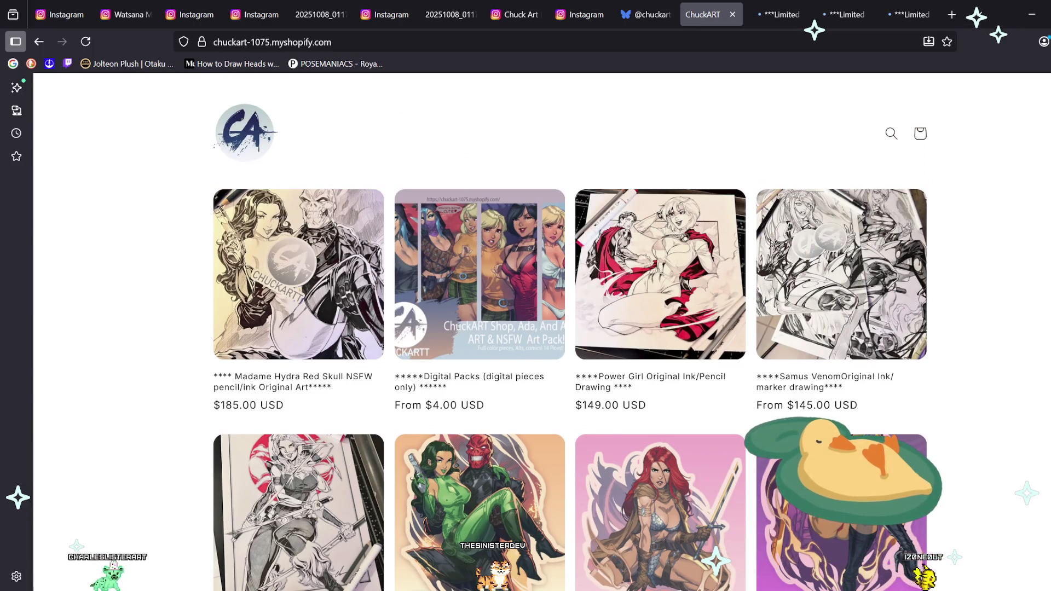
pyautogui.click(778, 14)
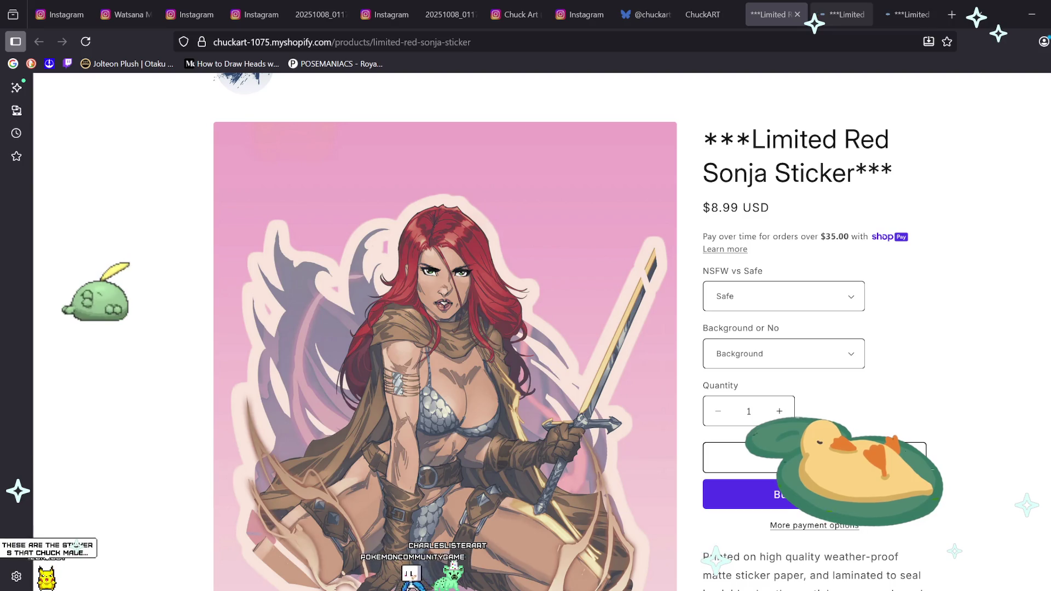
# Step: Review the $8.99 Vampirella and Madame Hydra Red Skull sticker pages, then return to the shop's product grid
pyautogui.scroll(-2, 525, 329)
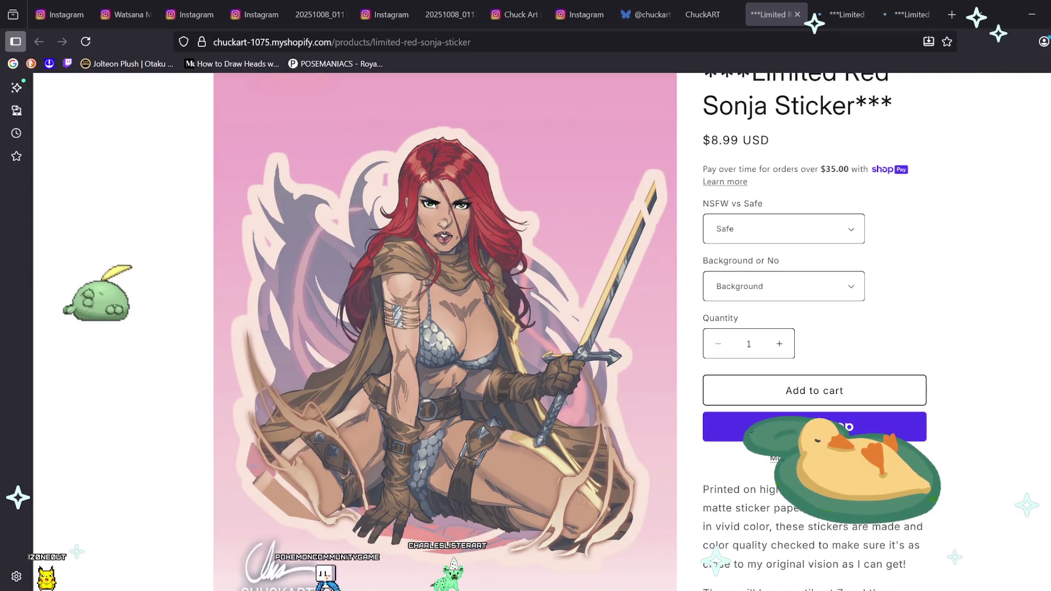
pyautogui.hotkey('ctrl', 'Tab')
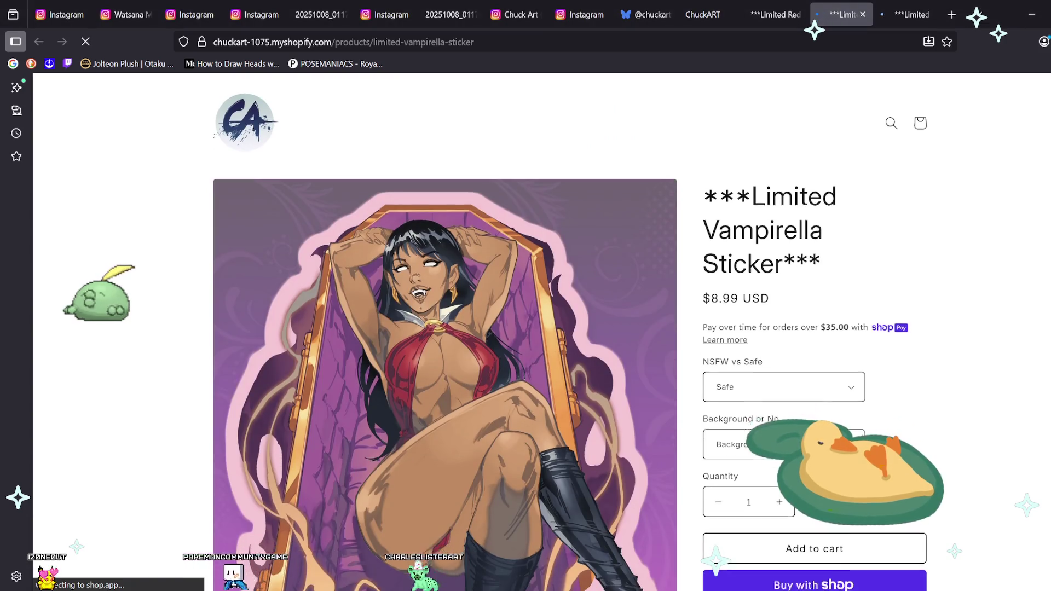
pyautogui.scroll(-2, 525, 328)
pyautogui.scroll(-1, 525, 328)
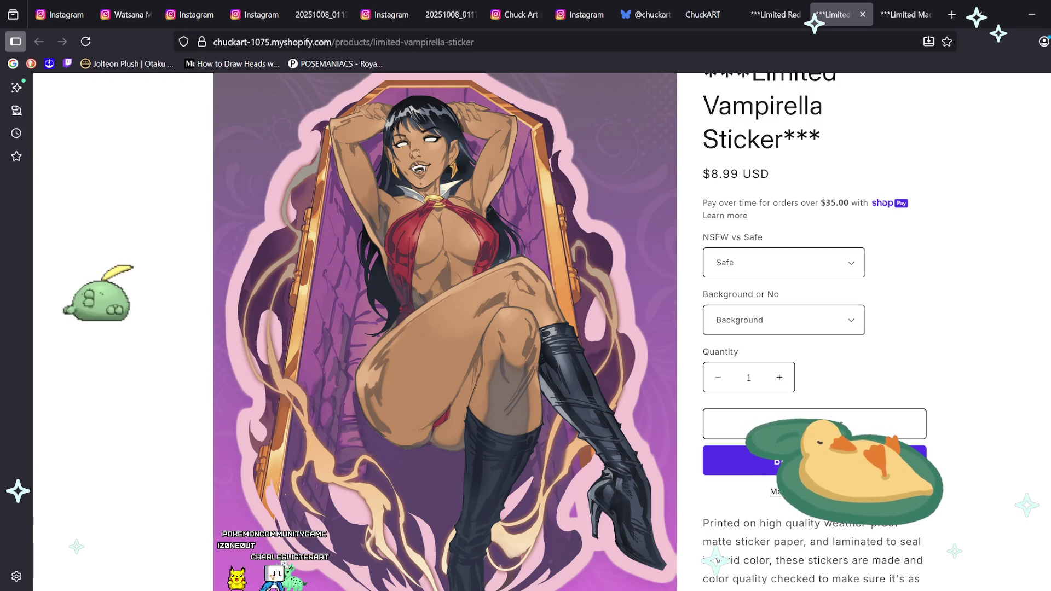
pyautogui.hotkey('ctrl', 'Tab')
pyautogui.scroll(-1, 526, 329)
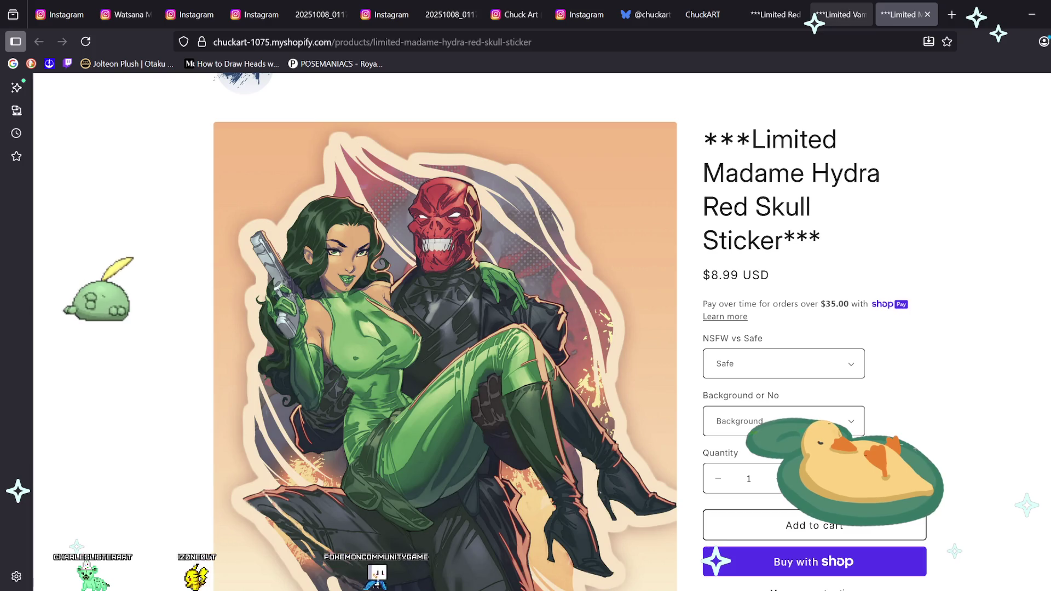
pyautogui.scroll(-1, 526, 329)
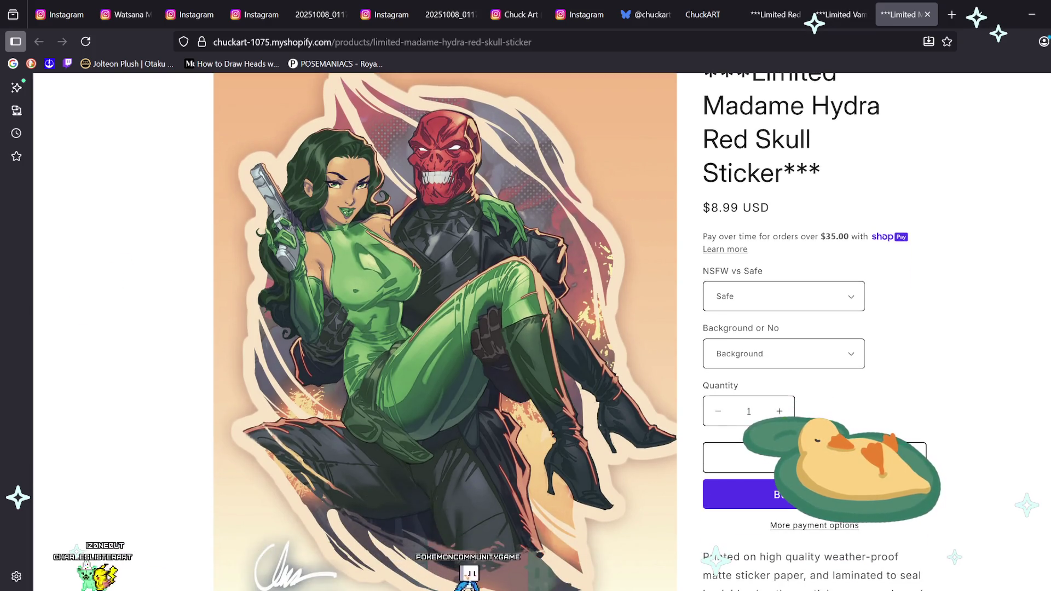
pyautogui.click(702, 14)
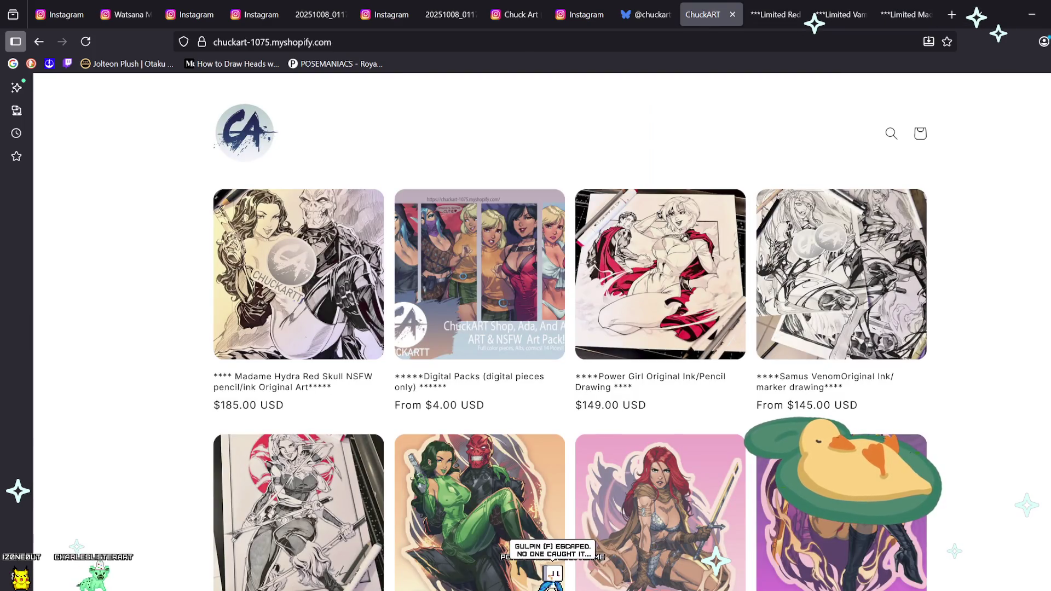
# Step: Glance over the shop page, then minimize Firefox to bring back the goldfish sketch
pyautogui.hotkey('ctrl', 'l')
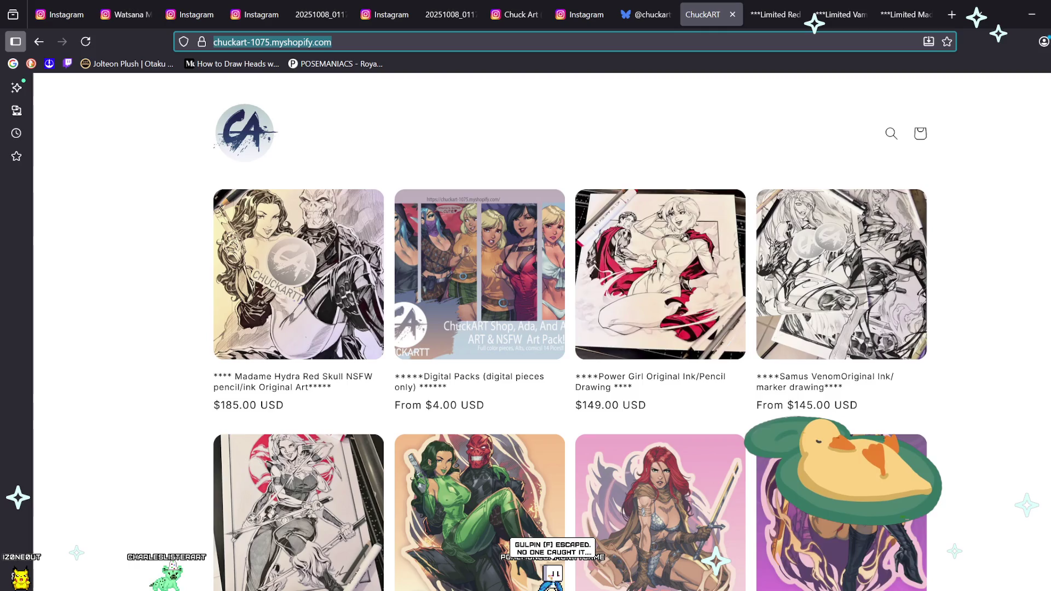
pyautogui.scroll(-3, 657, 246)
pyautogui.scroll(-7, 657, 246)
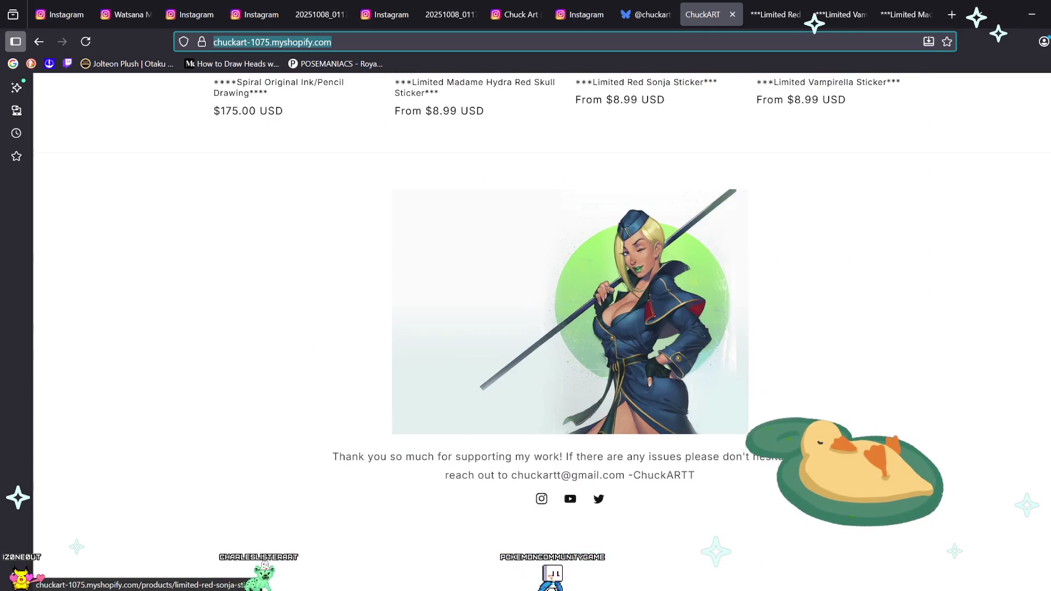
pyautogui.scroll(4, 657, 246)
pyautogui.scroll(6, 657, 246)
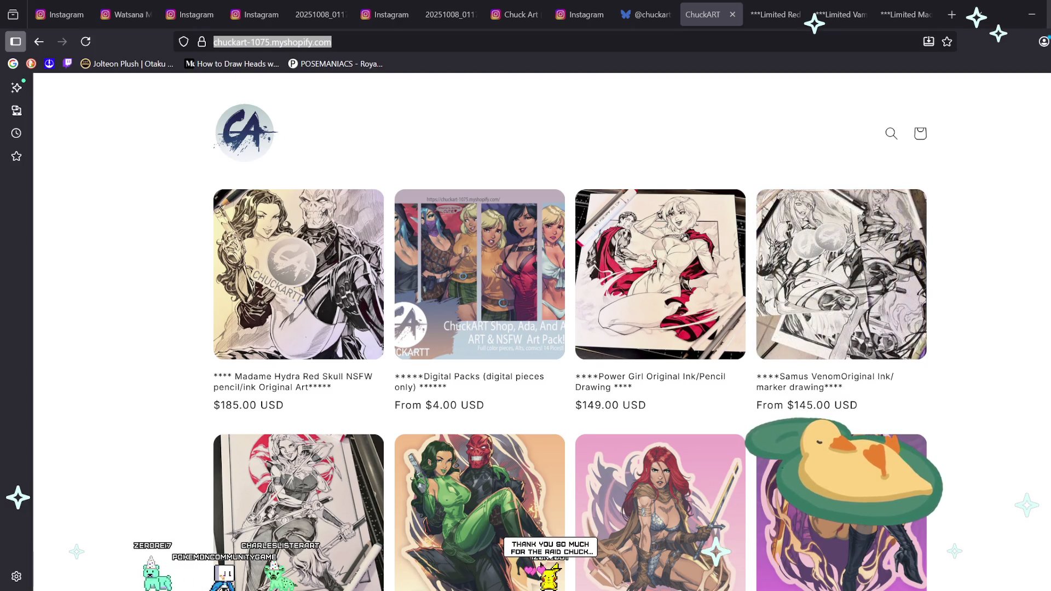
pyautogui.click(1031, 14)
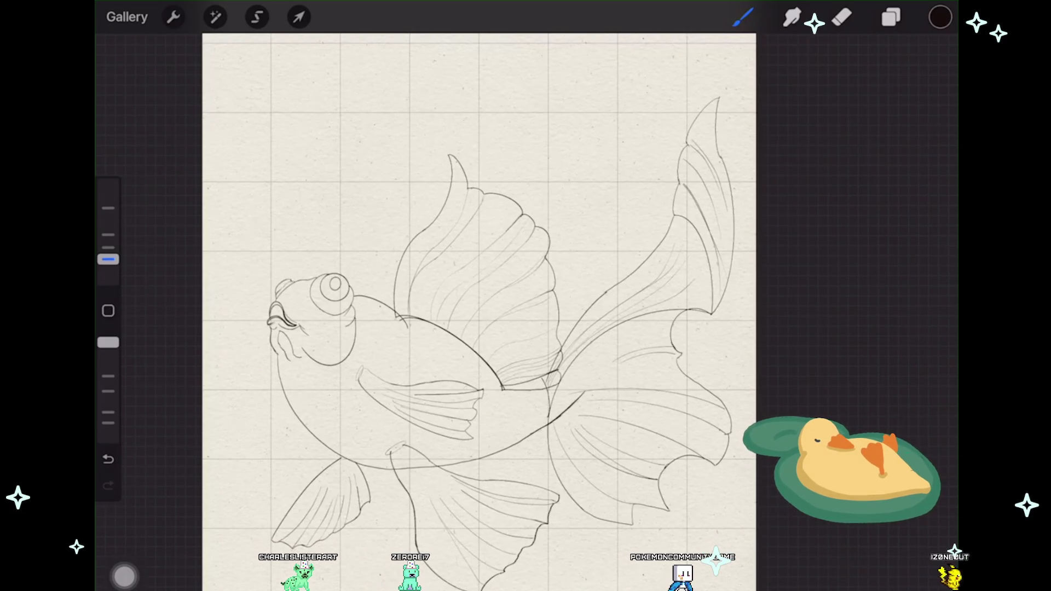
# Step: Open Layer 42's options and try a transform on it, then back out to drawing
pyautogui.scroll(1, 514, 312)
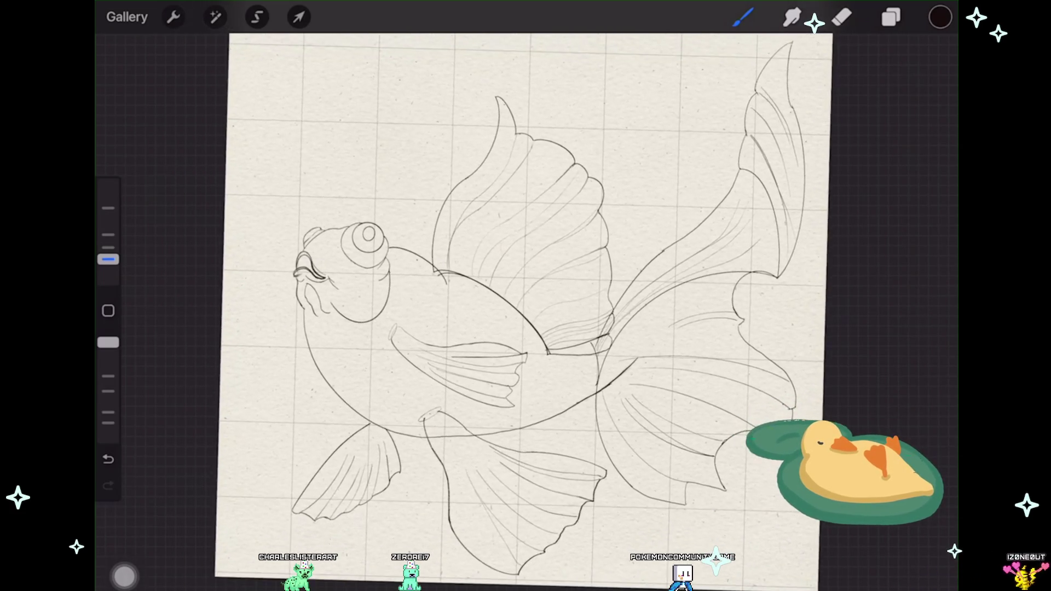
pyautogui.scroll(2, 523, 306)
pyautogui.click(891, 17)
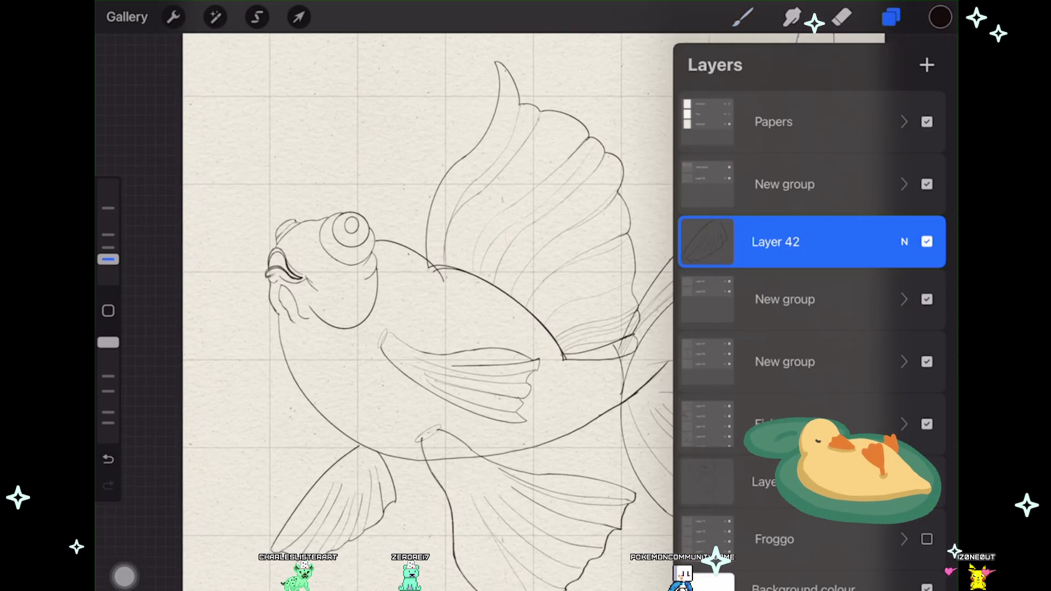
pyautogui.click(775, 241)
pyautogui.click(299, 17)
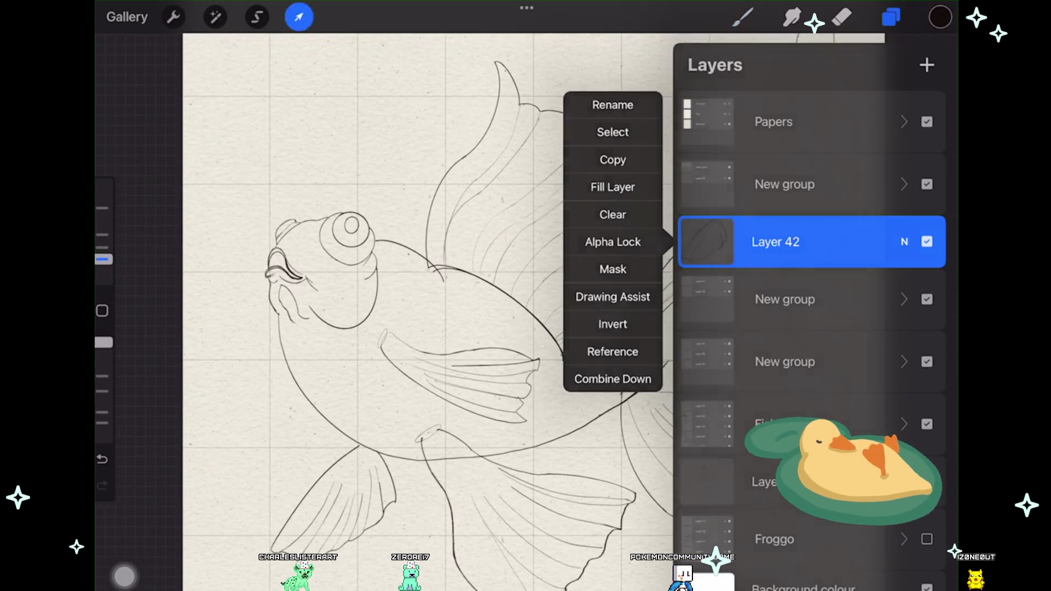
pyautogui.scroll(2, 346, 417)
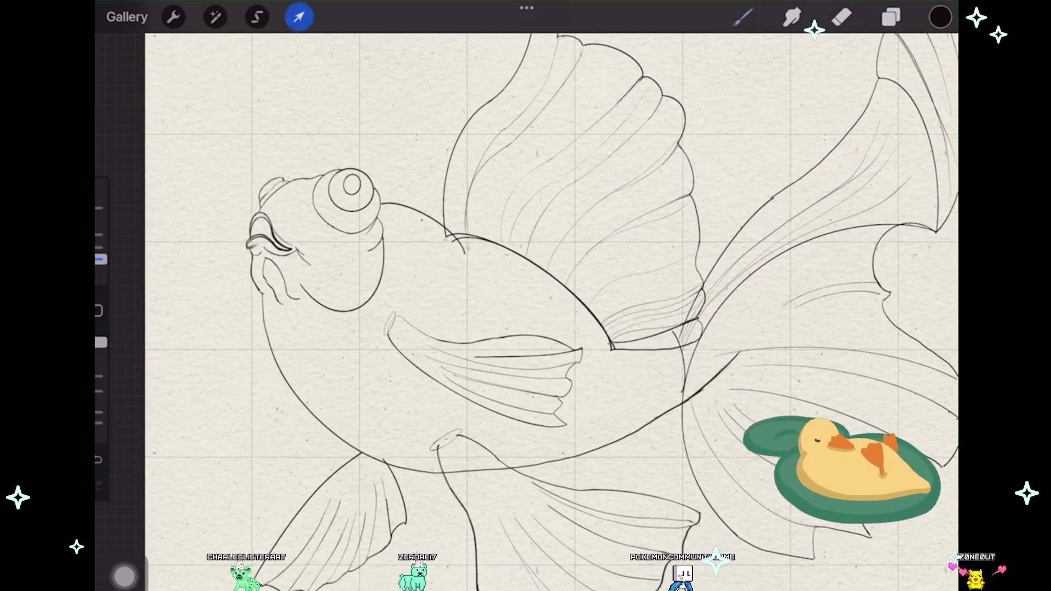
pyautogui.click(743, 17)
pyautogui.scroll(-2, 492, 307)
# Step: Duplicate Layer 42 and start a Uniform transform on the fin copy
pyautogui.click(891, 17)
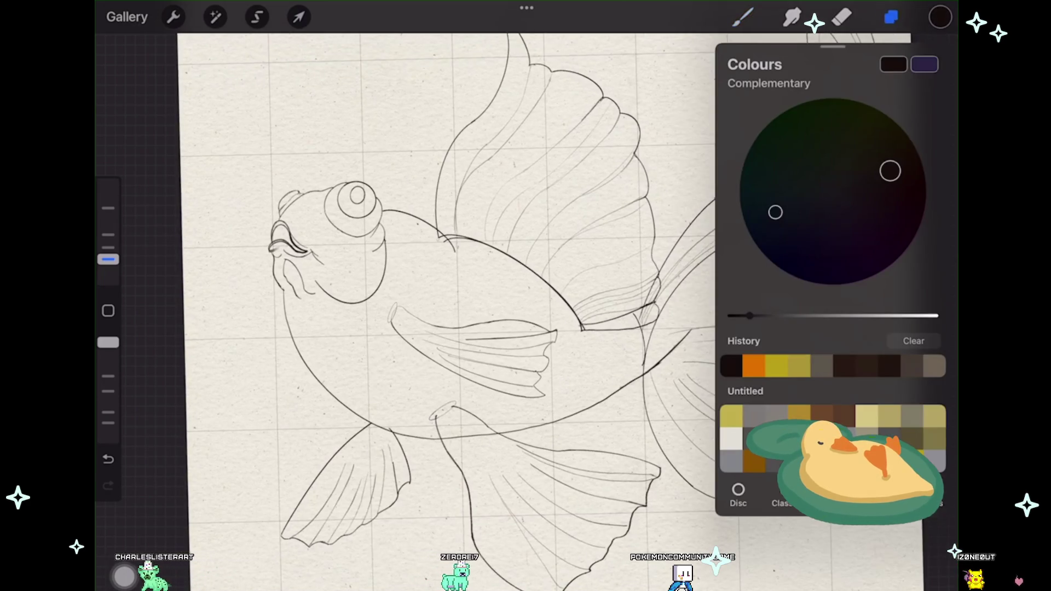
pyautogui.click(891, 17)
pyautogui.moveTo(886, 241); pyautogui.dragTo(755, 241)
pyautogui.click(852, 242)
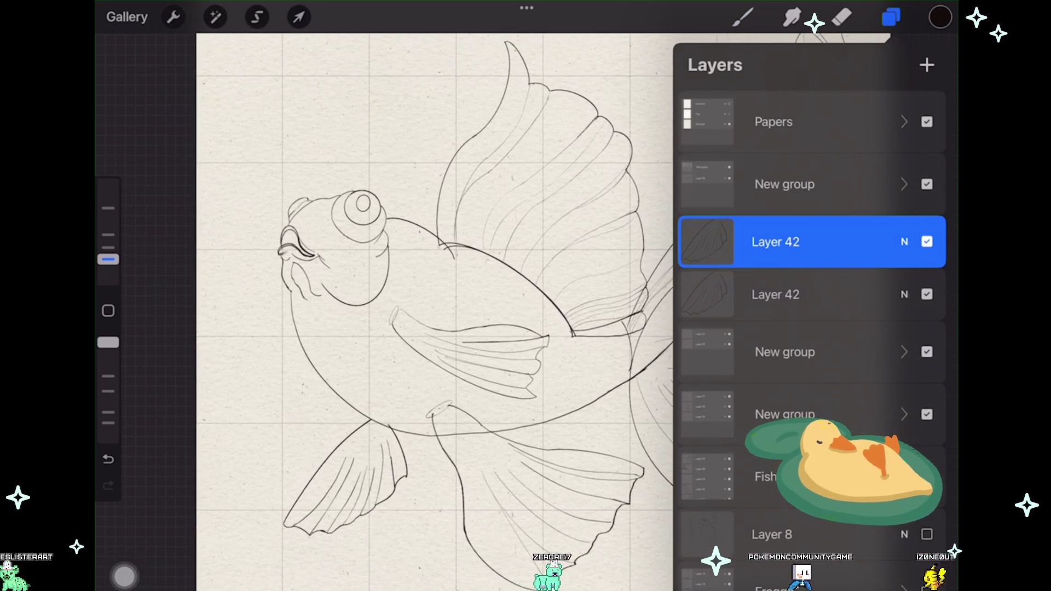
pyautogui.click(298, 17)
pyautogui.click(494, 569)
# Step: Move the copied fin up beside the goldfish's head
pyautogui.moveTo(354, 479); pyautogui.dragTo(286, 383)
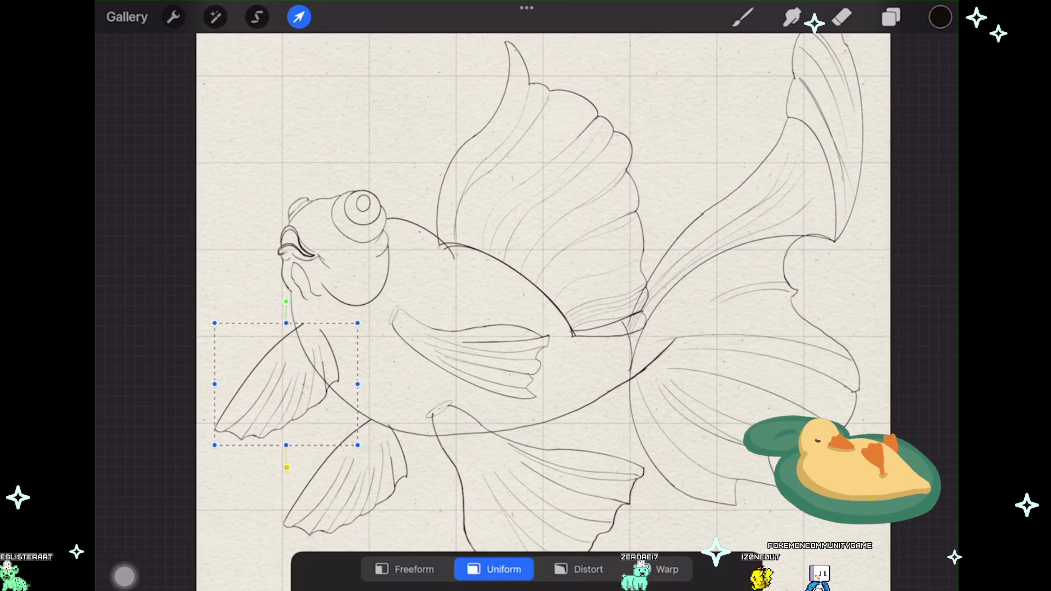
pyautogui.click(298, 17)
pyautogui.click(298, 17)
# Step: Switch to Distort and pull the fin's lower and upper right corners inward to narrow it
pyautogui.click(578, 569)
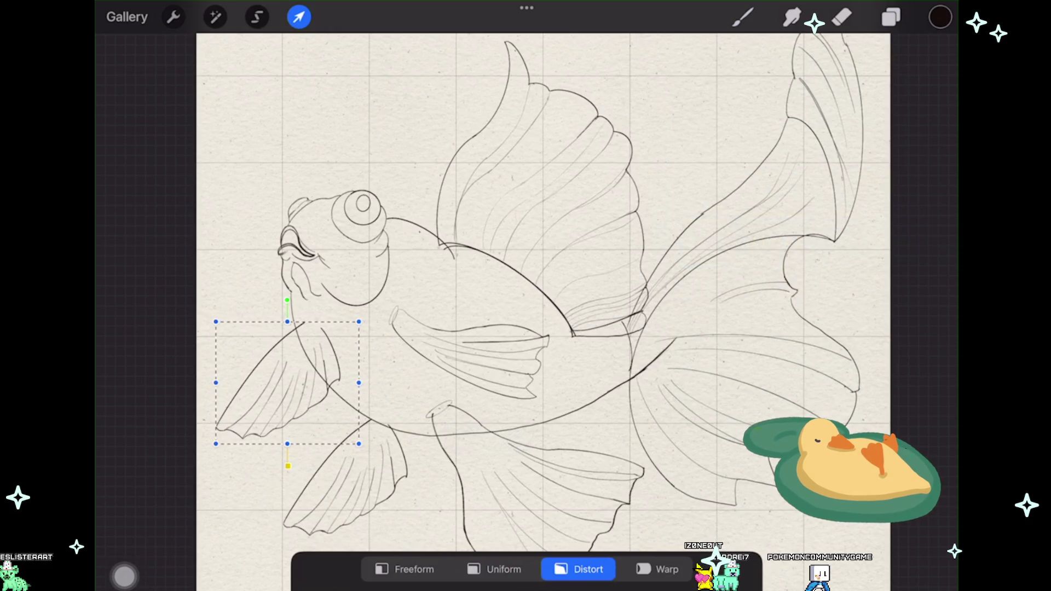
pyautogui.moveTo(359, 444); pyautogui.dragTo(332, 436)
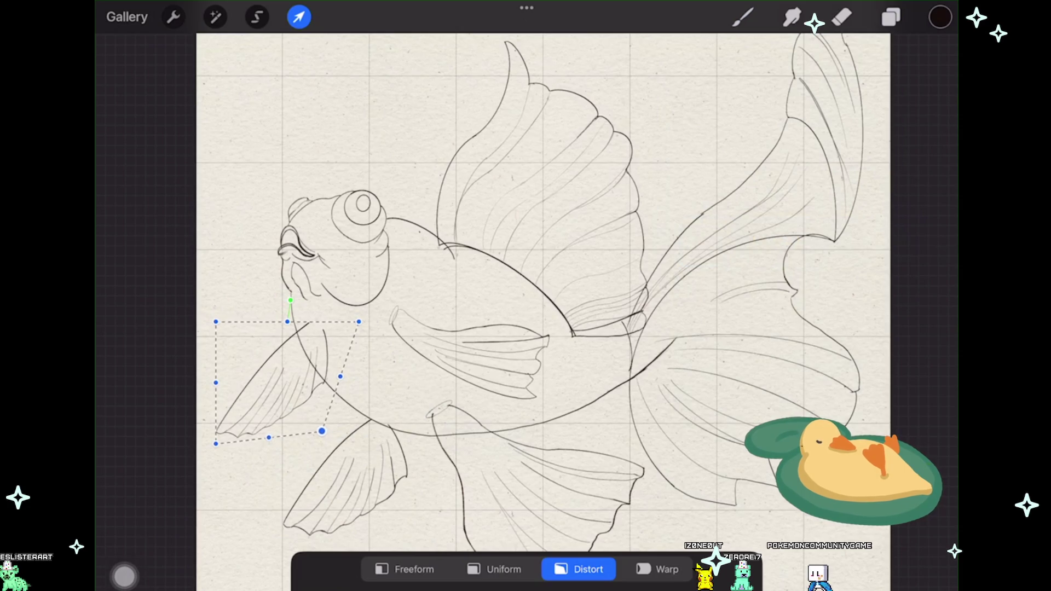
pyautogui.moveTo(358, 322); pyautogui.dragTo(346, 339)
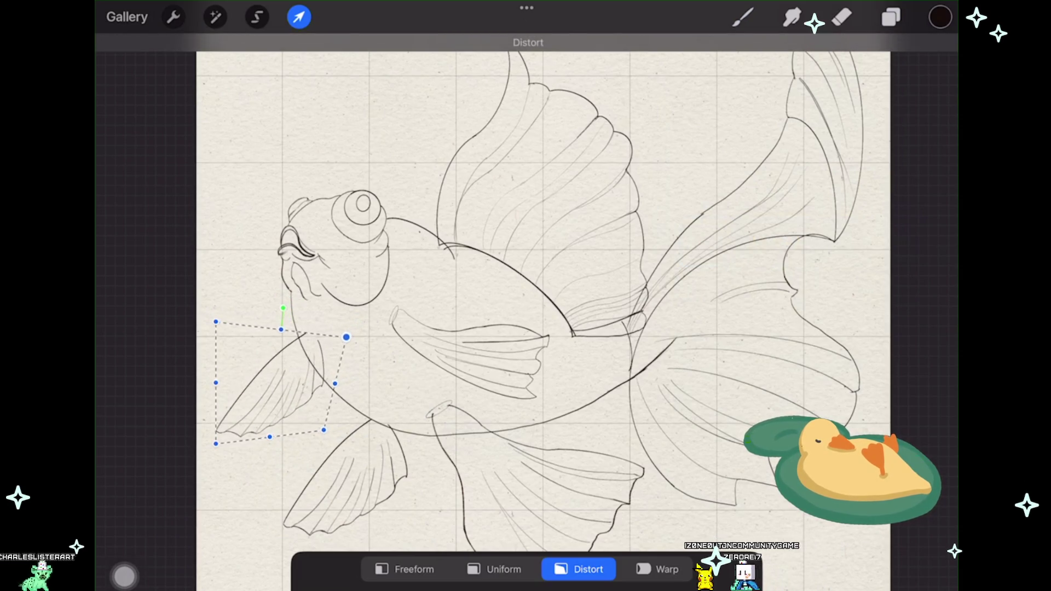
pyautogui.scroll(2, 547, 296)
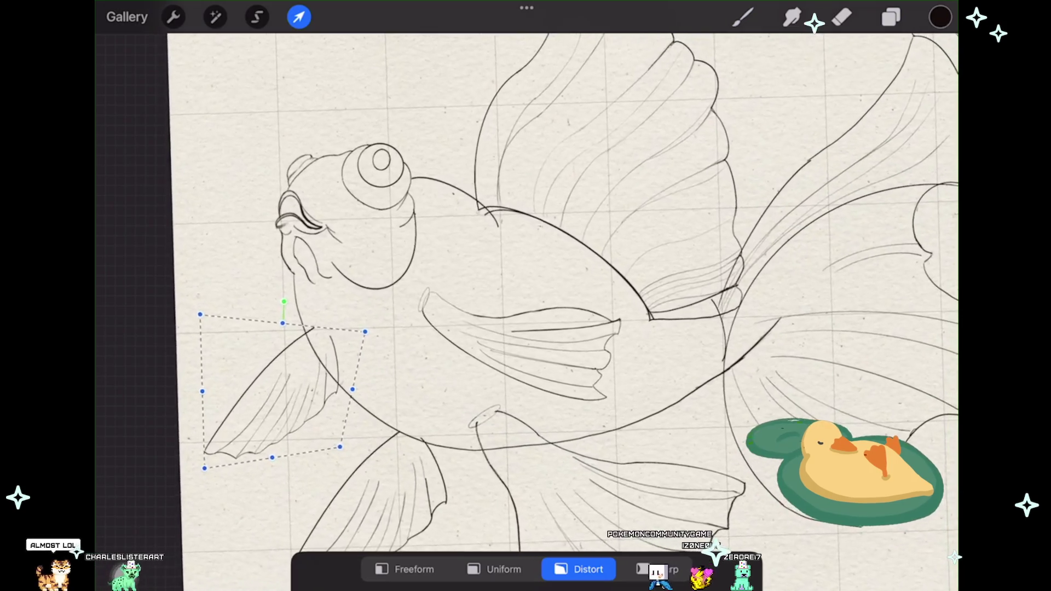
pyautogui.scroll(-1, 548, 296)
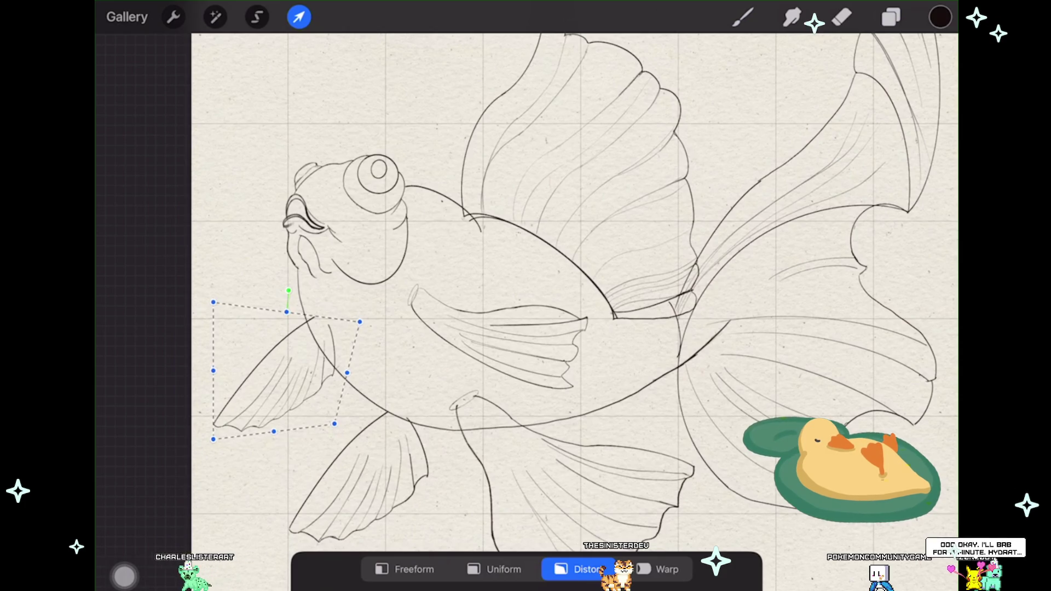
# Step: Commit the distorted fin and add a new empty layer above Layer 42
pyautogui.click(299, 16)
pyautogui.click(891, 17)
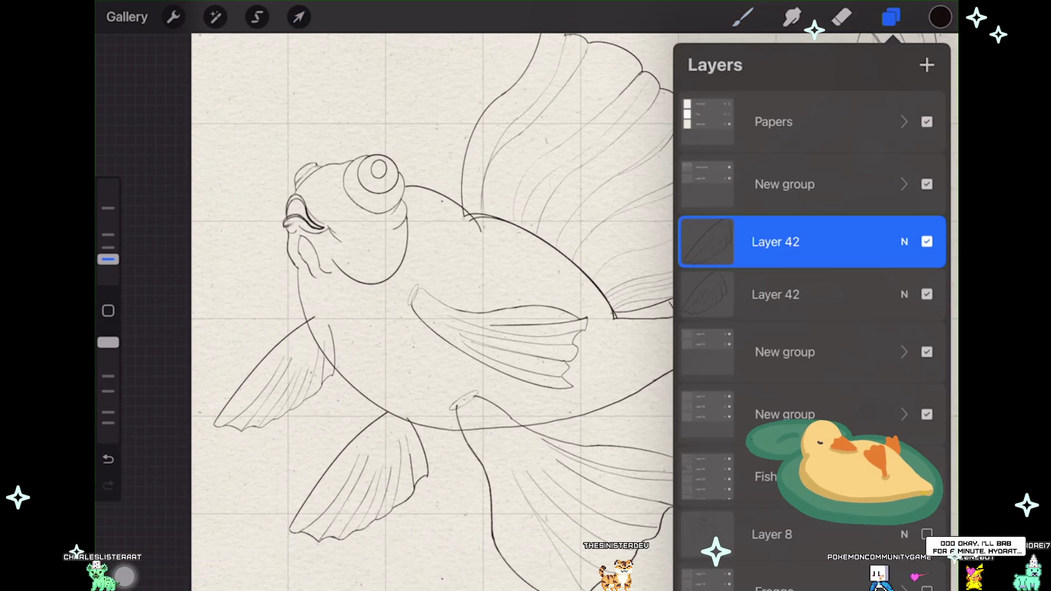
pyautogui.click(927, 65)
pyautogui.scroll(-3, 433, 312)
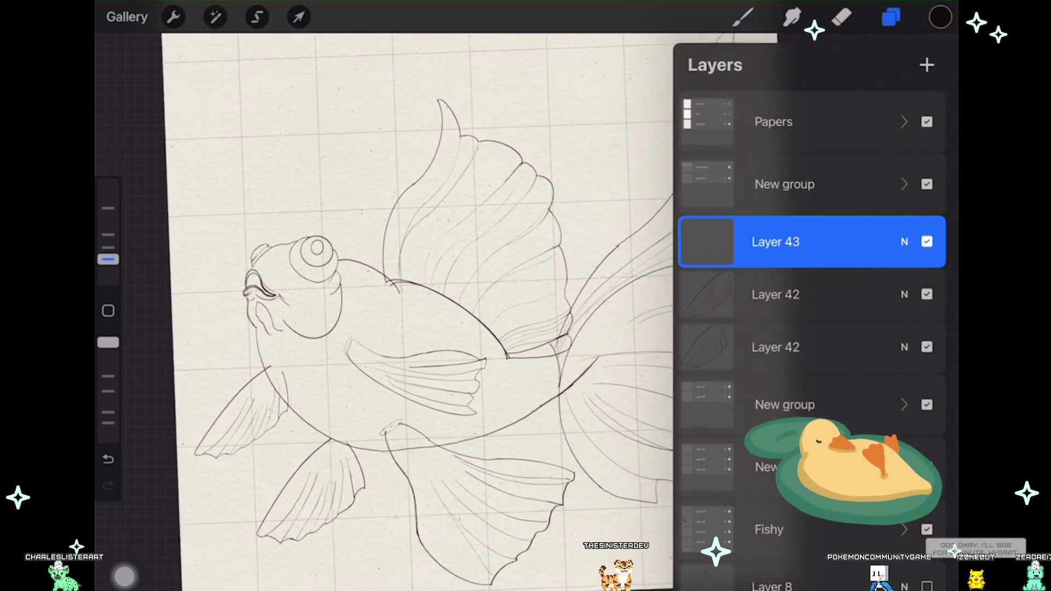
# Step: Pick the yummy detail brush and hand-letter BRB in the empty top-left area
pyautogui.click(743, 17)
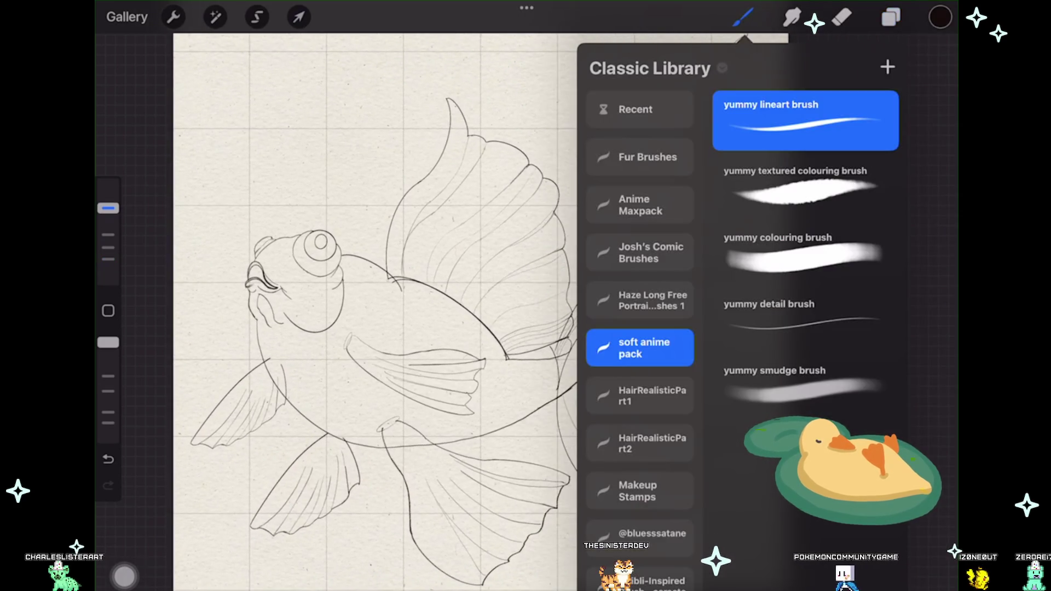
pyautogui.click(804, 320)
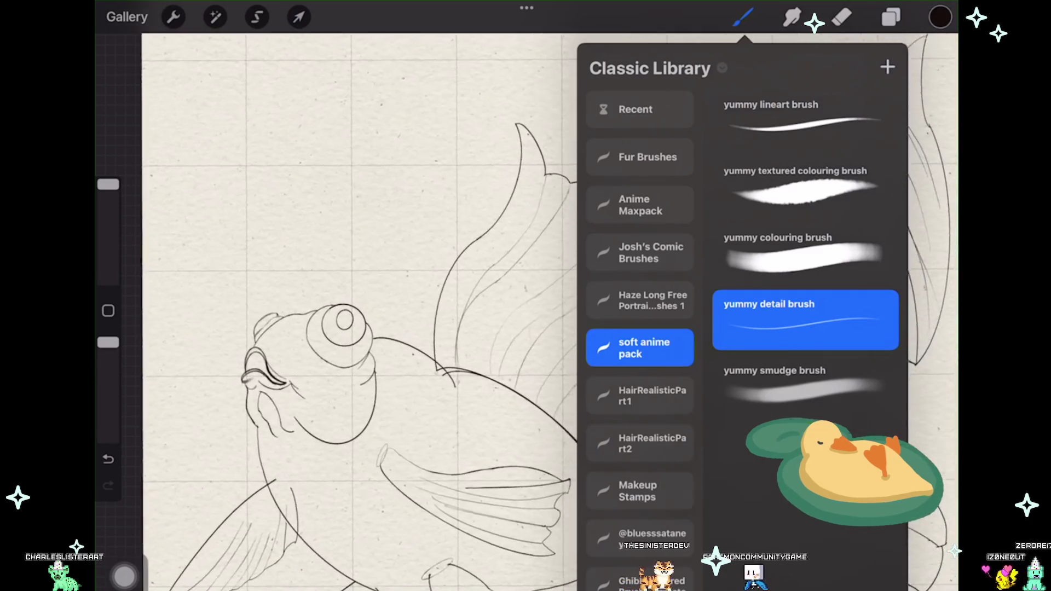
pyautogui.scroll(3, 336, 312)
pyautogui.scroll(1, 337, 383)
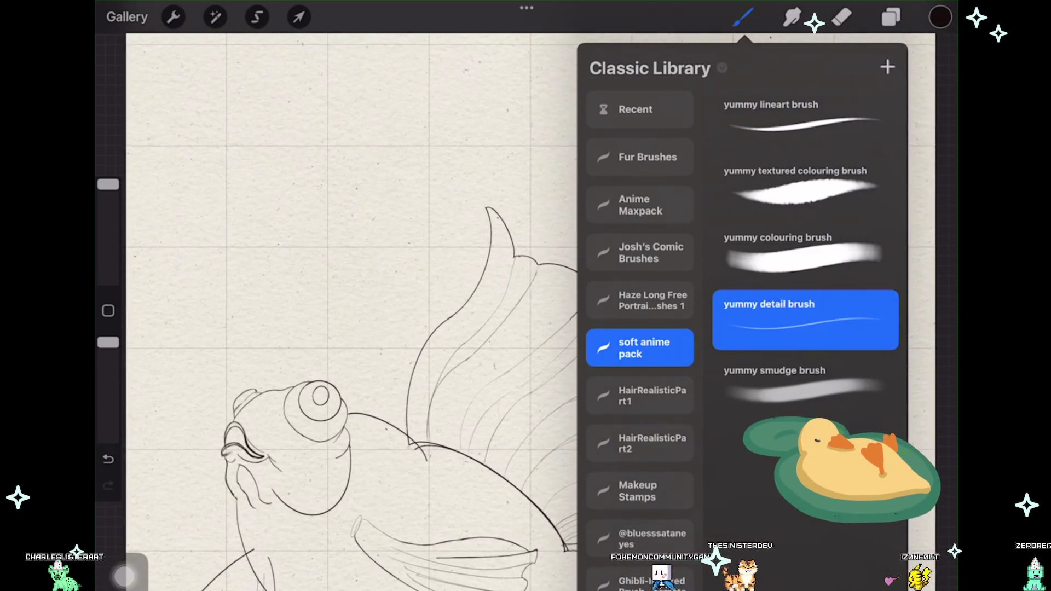
pyautogui.moveTo(208, 246); pyautogui.dragTo(222, 310)
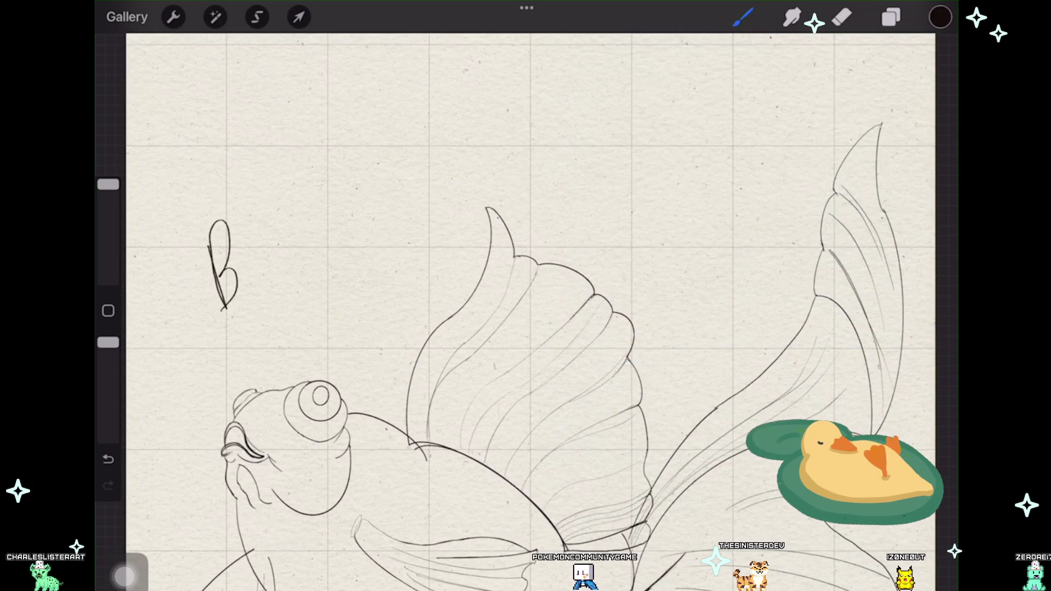
pyautogui.moveTo(295, 190); pyautogui.dragTo(304, 241)
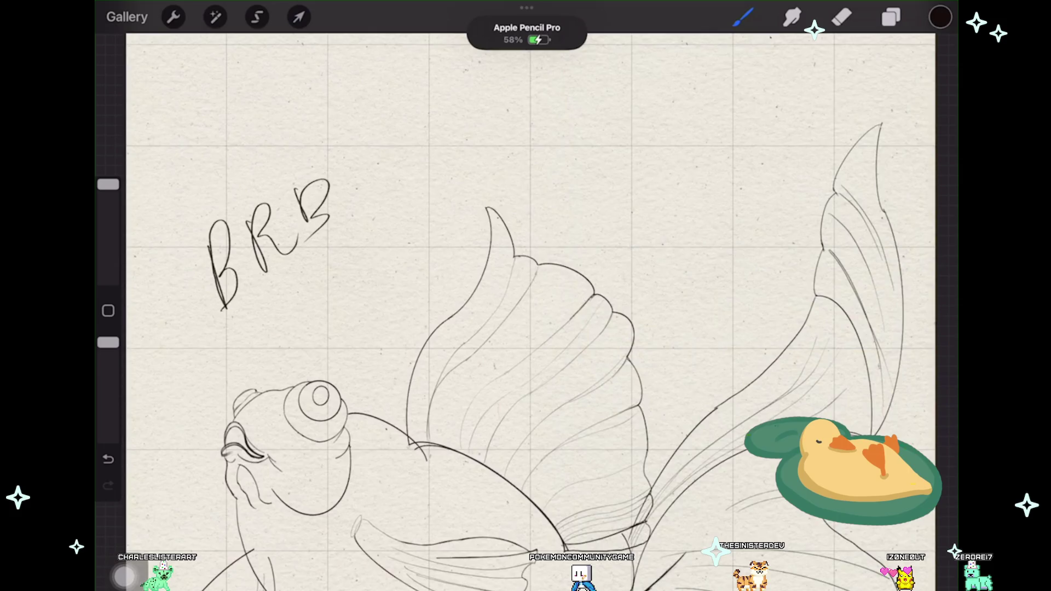
pyautogui.scroll(-2, 515, 312)
pyautogui.scroll(-1, 515, 312)
pyautogui.scroll(-1, 514, 312)
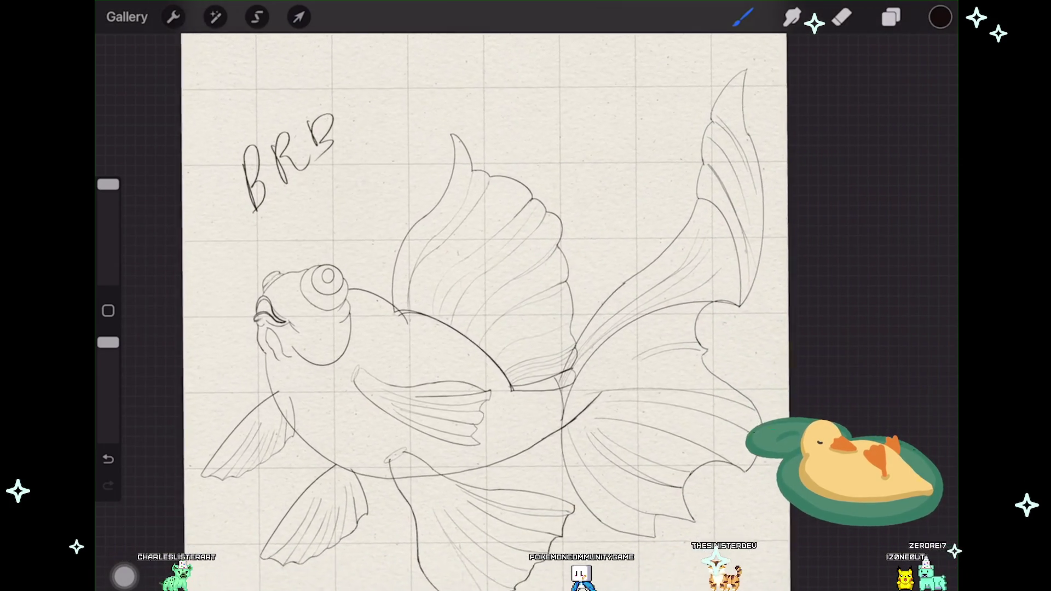
pyautogui.scroll(-1, 514, 312)
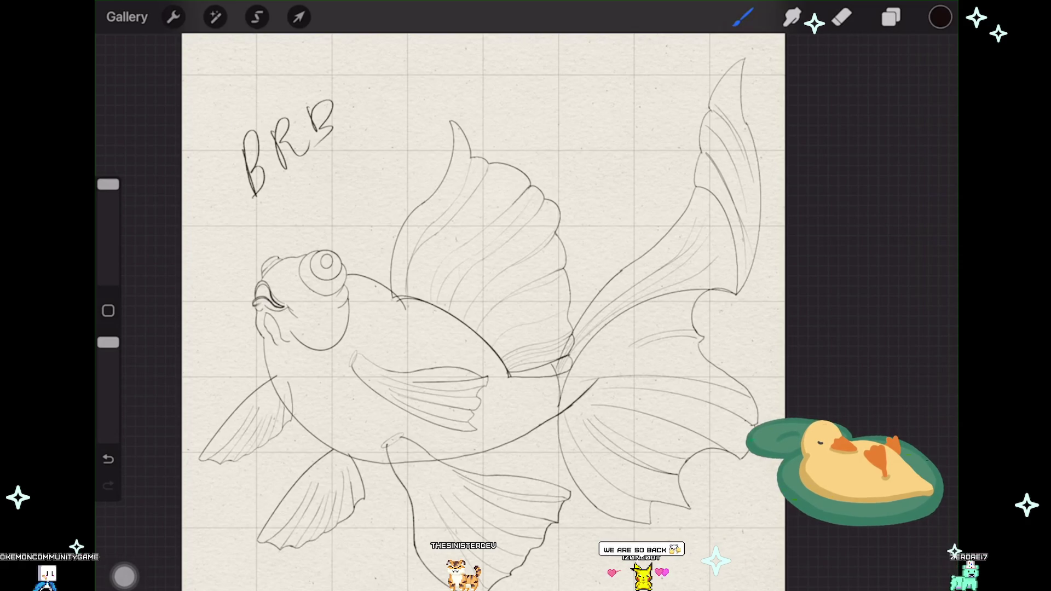
# Step: Undo the BRB lettering with Ctrl+Z, leaving only the goldfish sketch
pyautogui.hotkey('ctrl', 'z')
pyautogui.hotkey('ctrl', 'z')
pyautogui.hotkey('ctrl', 'z')
pyautogui.hotkey('ctrl', 'z')
pyautogui.hotkey('ctrl', 'z')
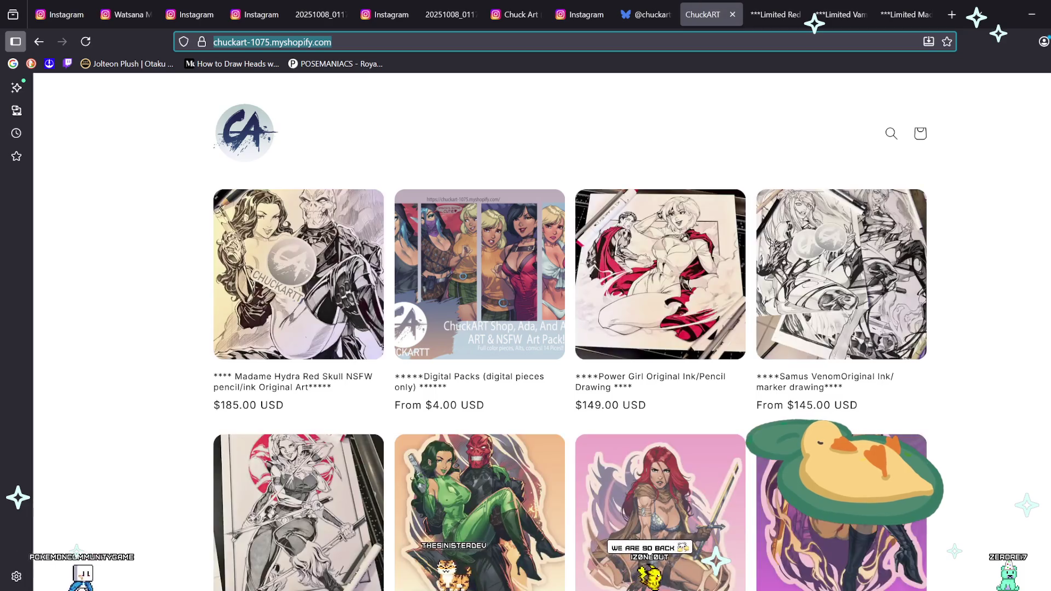
# Step: Load the shared image link in a new Firefox tab
pyautogui.hotkey('ctrl', 't')
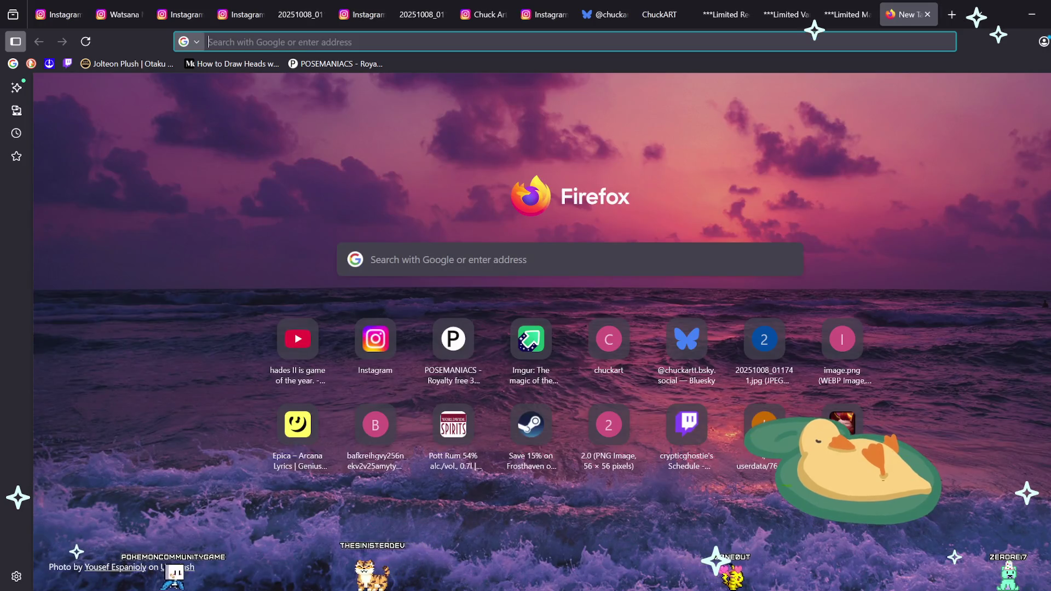
pyautogui.hotkey('ctrl', 'v')
pyautogui.press('Return')
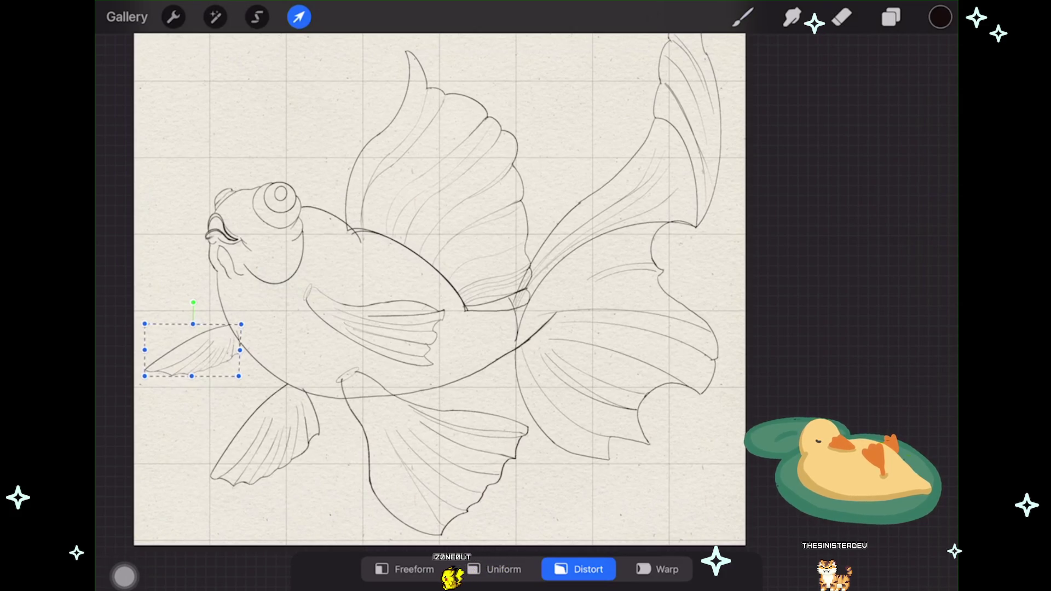
# Step: Zoom out to frame the whole goldfish, then zoom in slightly on the front fin
pyautogui.moveTo(440, 289); pyautogui.dragTo(507, 273)
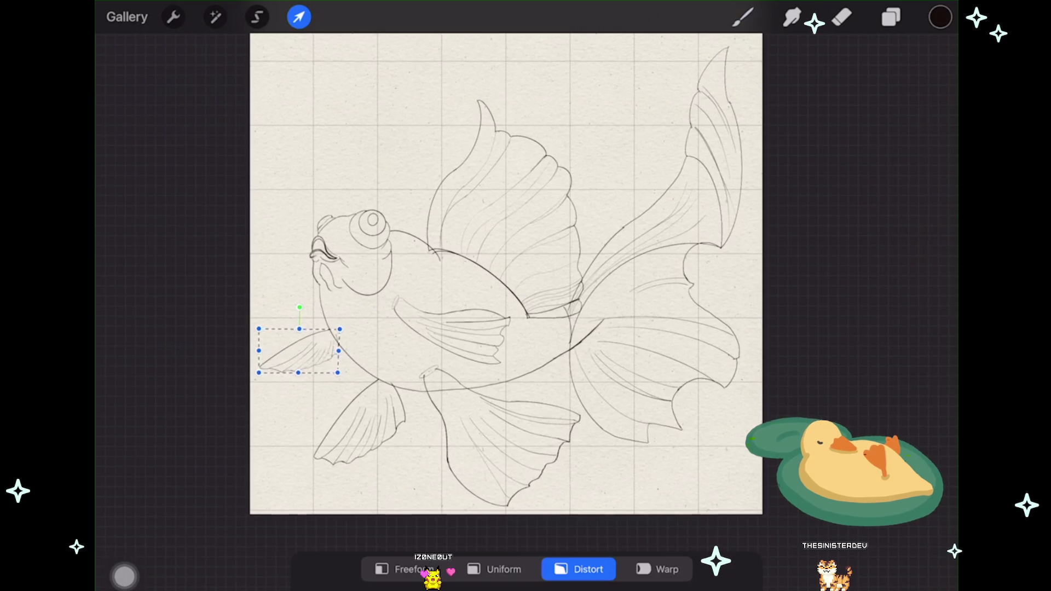
pyautogui.moveTo(506, 274); pyautogui.dragTo(526, 279)
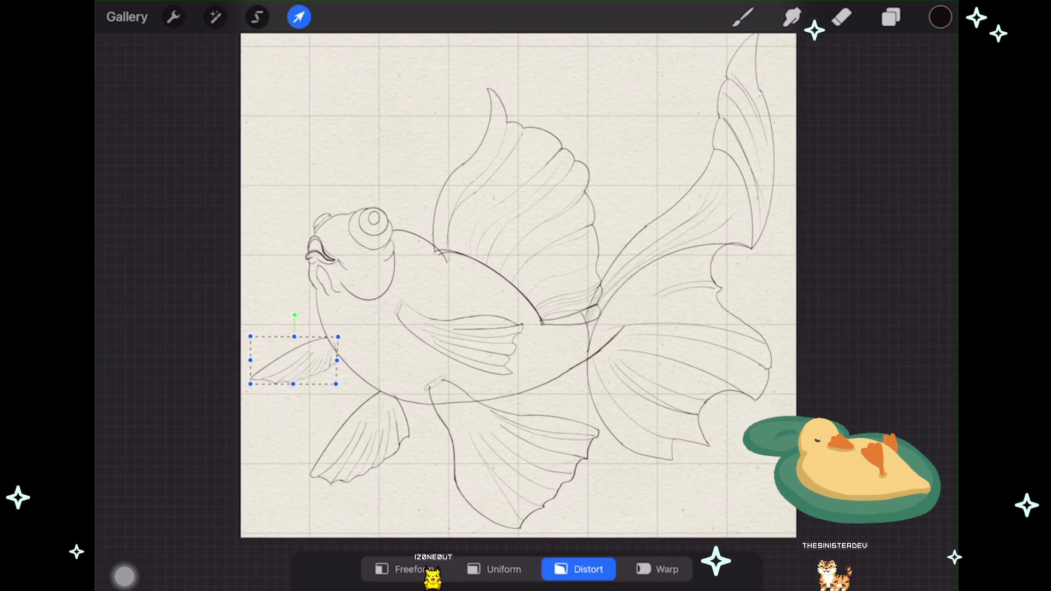
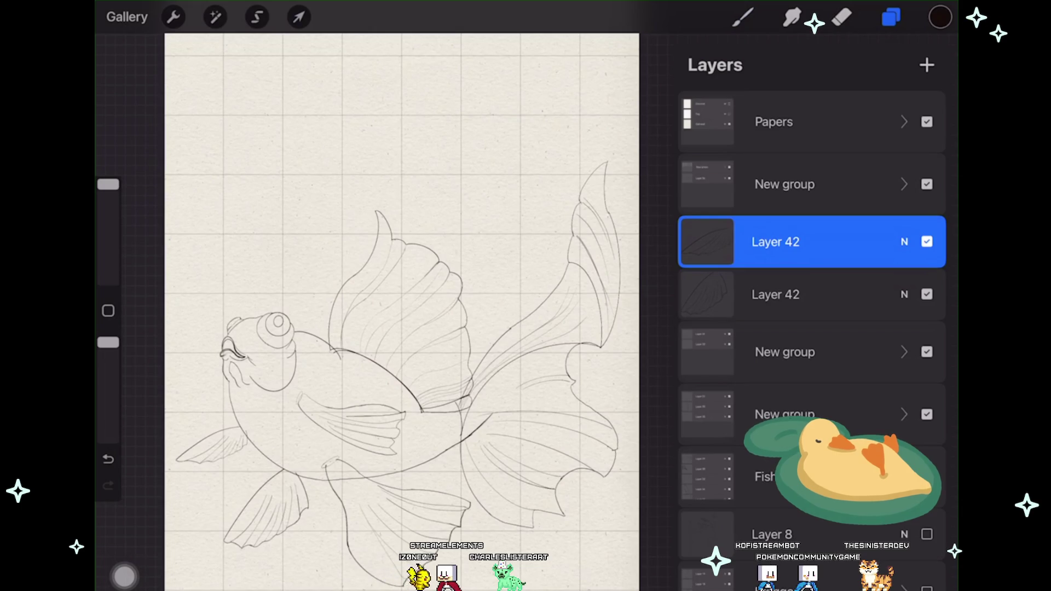
# Step: Return from the browser to the goldfish line art in Procreate, picking the other Layer 42
pyautogui.click(810, 294)
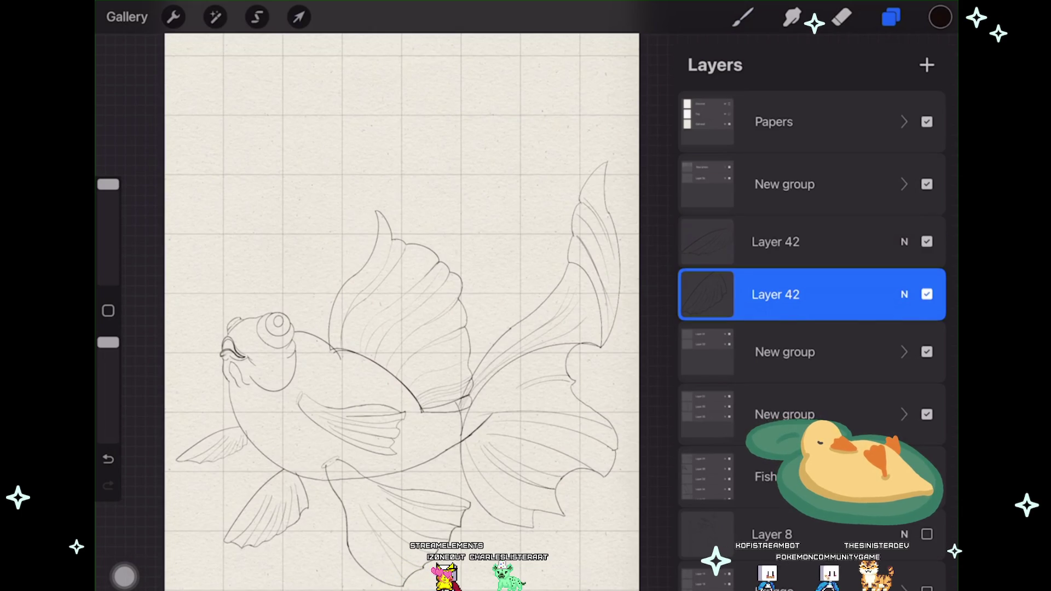
# Step: Drag Layer 42 into the top New group beside Layer 36, then collapse that group
pyautogui.moveTo(776, 241); pyautogui.dragTo(810, 184)
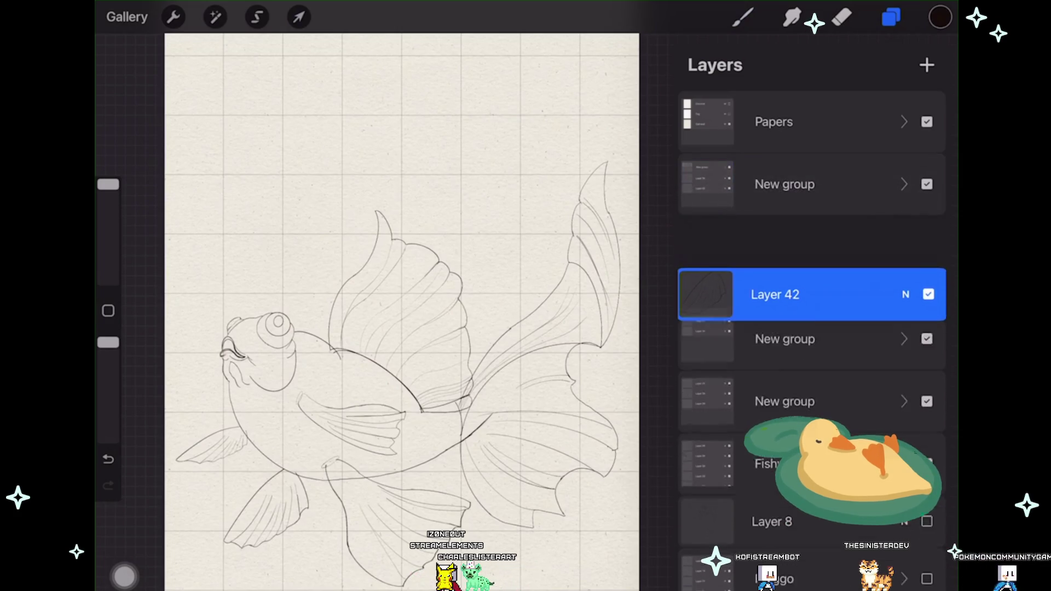
pyautogui.moveTo(810, 184); pyautogui.dragTo(810, 191)
pyautogui.moveTo(810, 250); pyautogui.dragTo(810, 187)
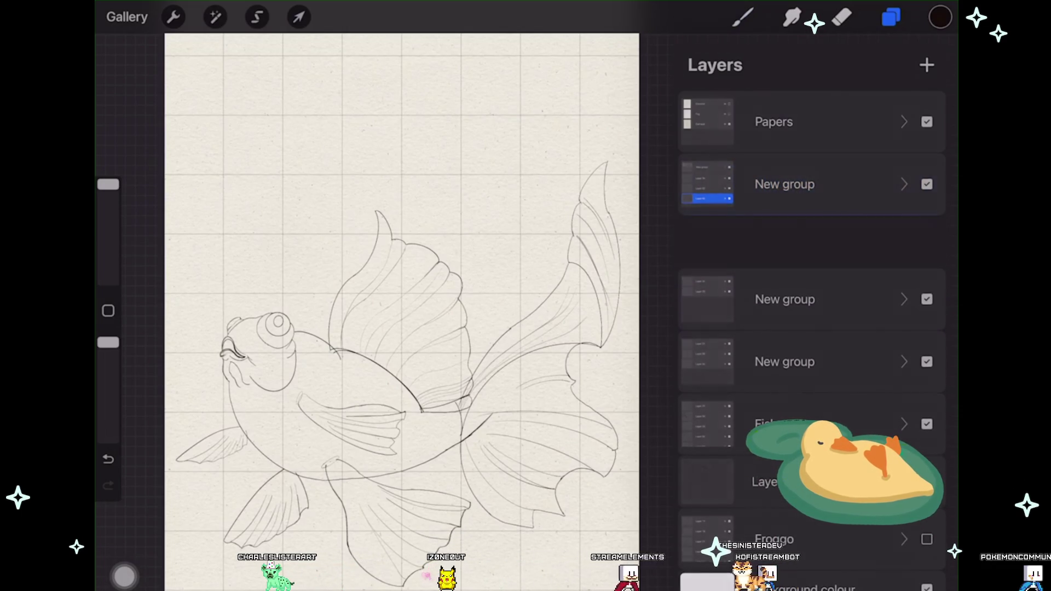
pyautogui.click(742, 17)
pyautogui.scroll(-2, 425, 289)
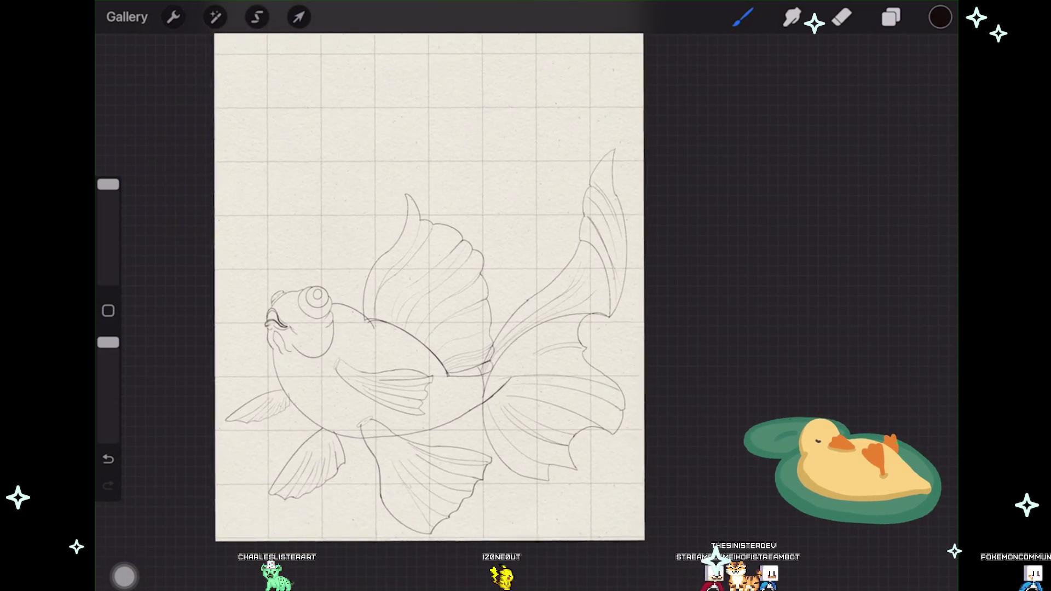
pyautogui.scroll(3, 425, 289)
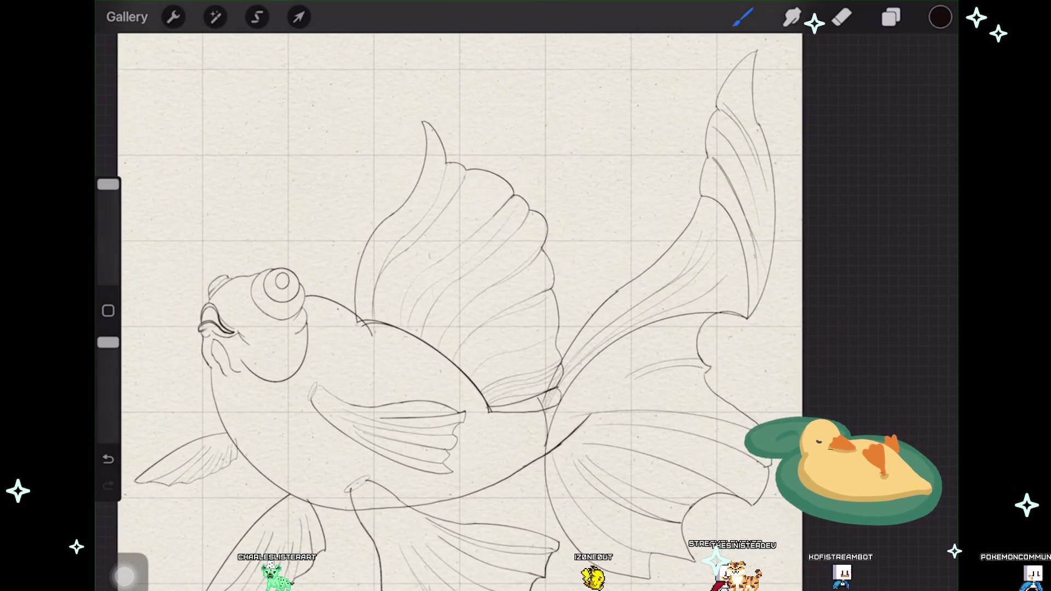
pyautogui.click(891, 17)
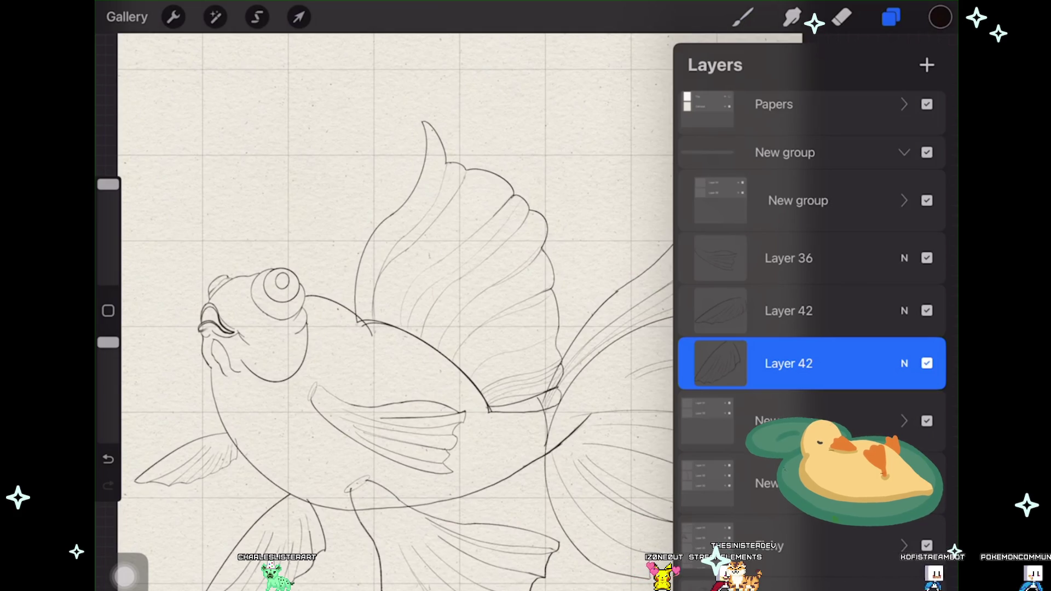
pyautogui.click(785, 152)
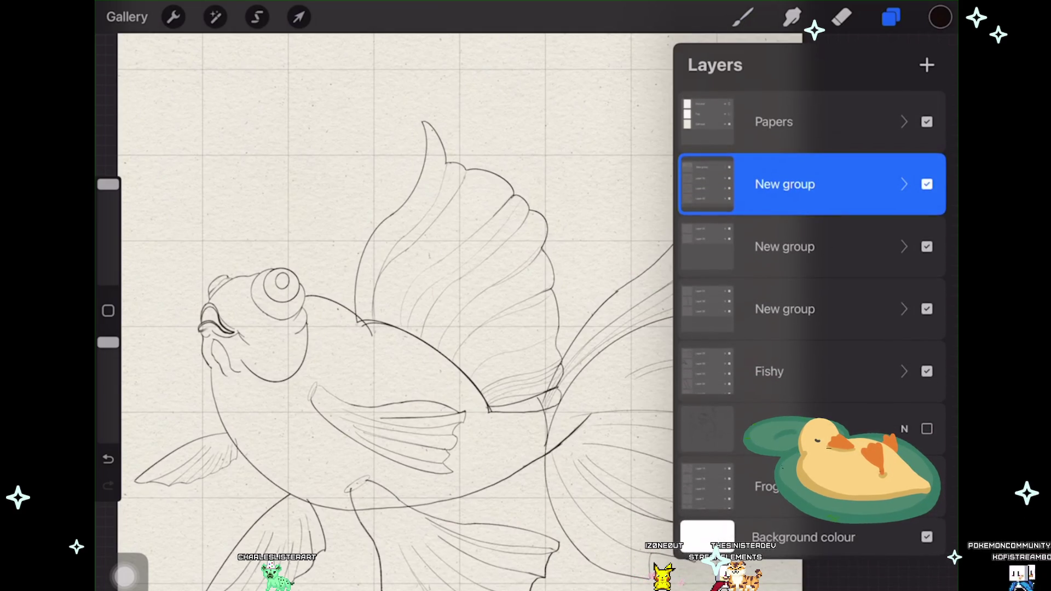
# Step: Check Canvas information to confirm 35 of 50 layers are in use
pyautogui.click(173, 17)
pyautogui.click(197, 446)
pyautogui.click(159, 134)
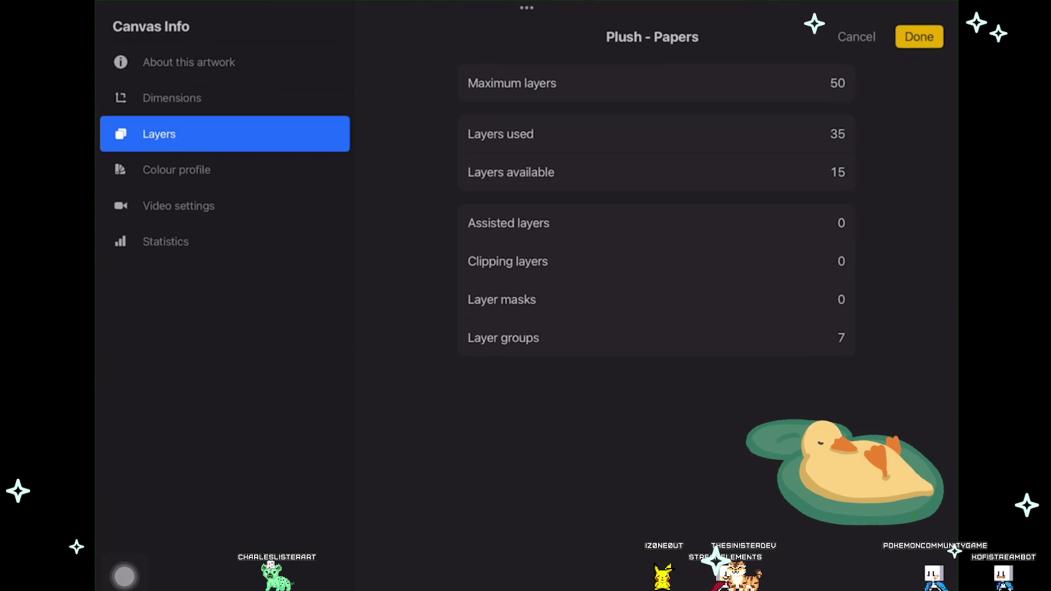
pyautogui.click(919, 37)
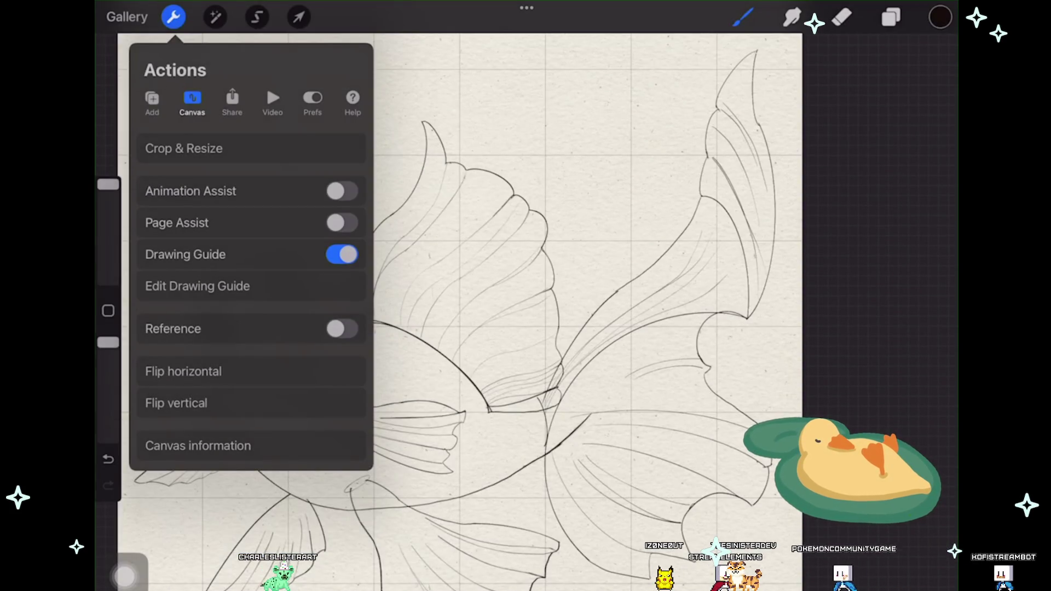
pyautogui.scroll(3, 487, 312)
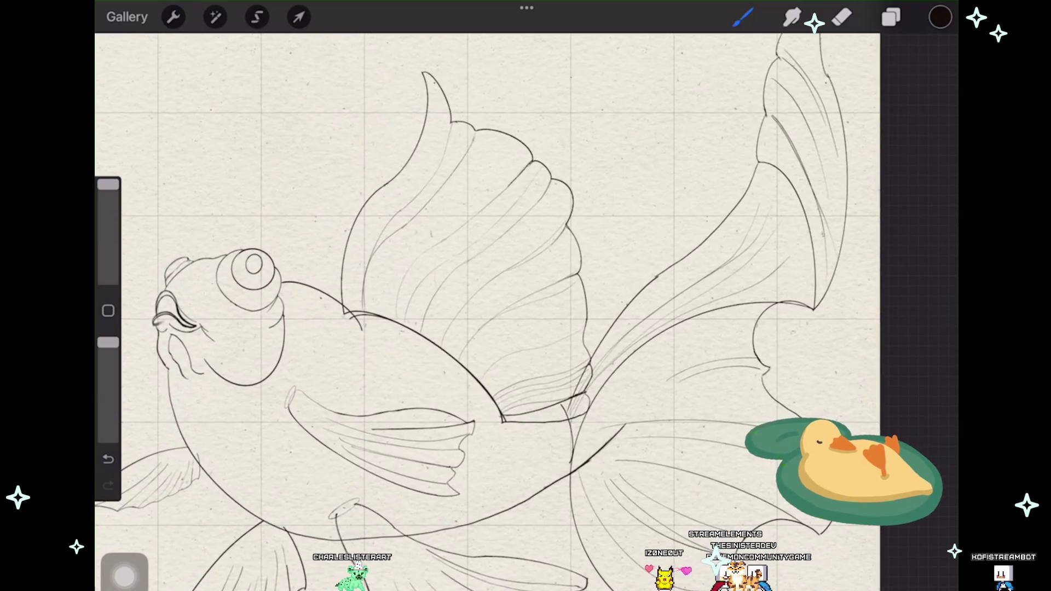
# Step: Inspect the top and second New groups' layers, then select the second New group
pyautogui.click(891, 16)
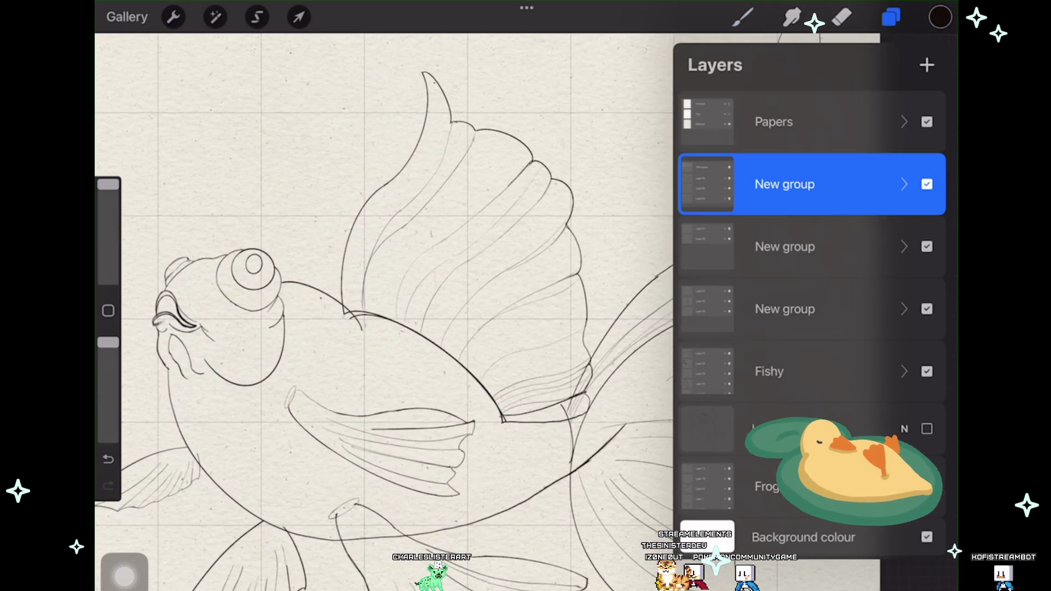
pyautogui.click(904, 185)
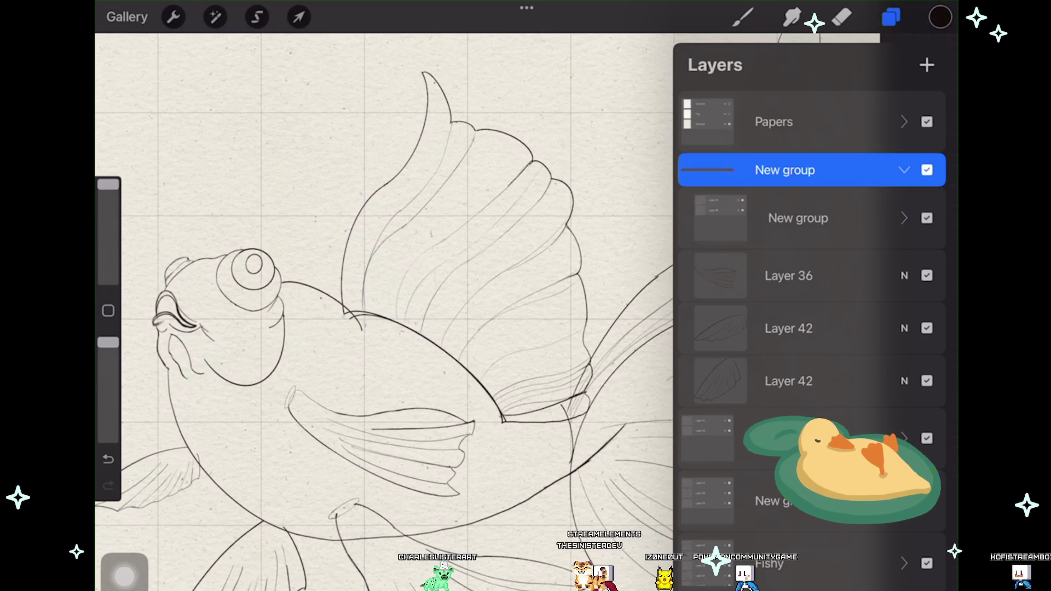
pyautogui.click(904, 170)
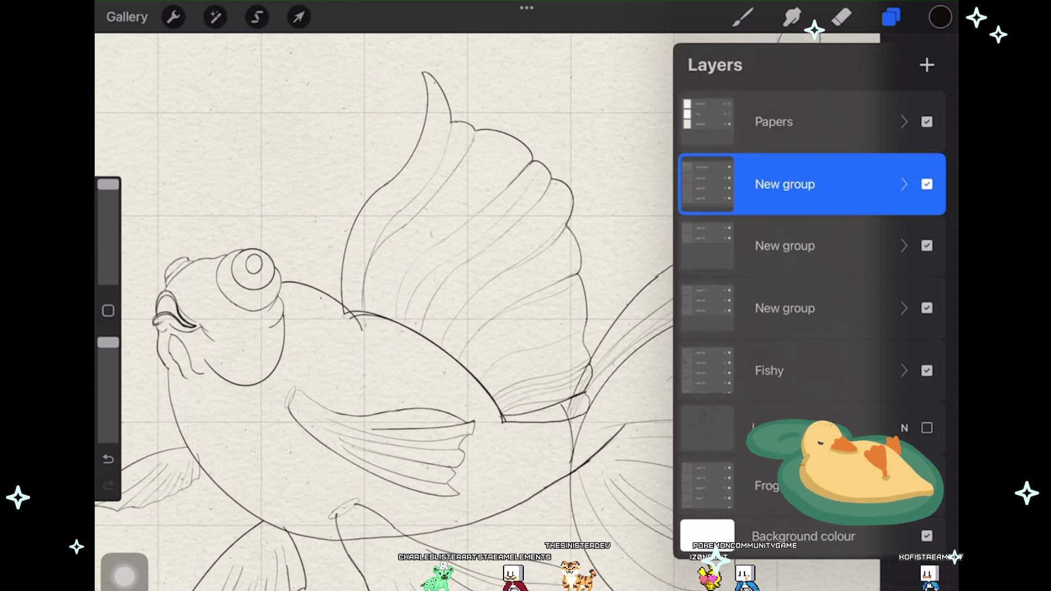
pyautogui.click(904, 247)
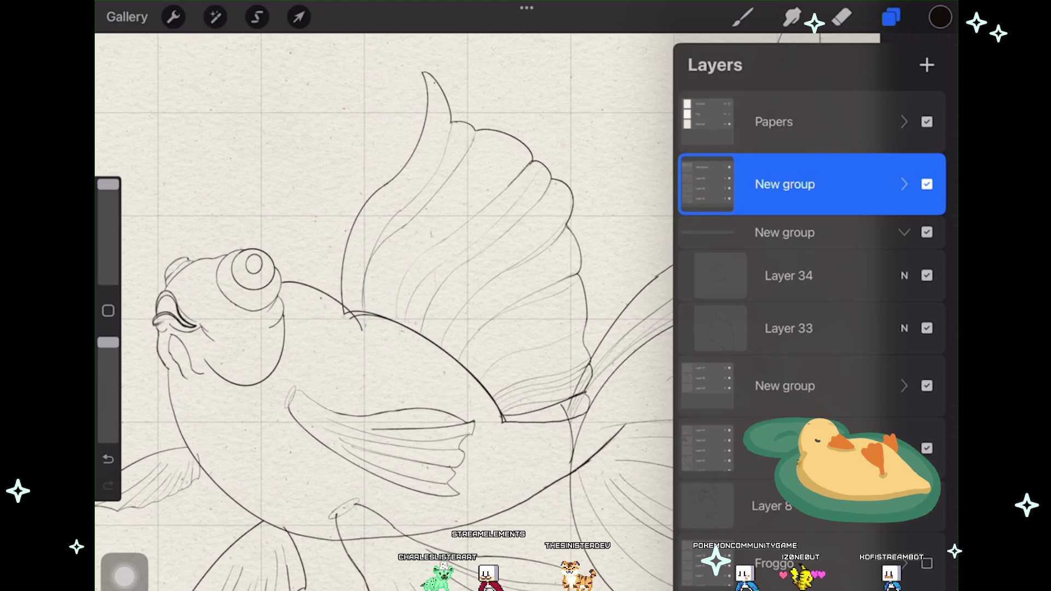
pyautogui.click(927, 328)
pyautogui.click(926, 328)
pyautogui.click(926, 328)
pyautogui.click(927, 328)
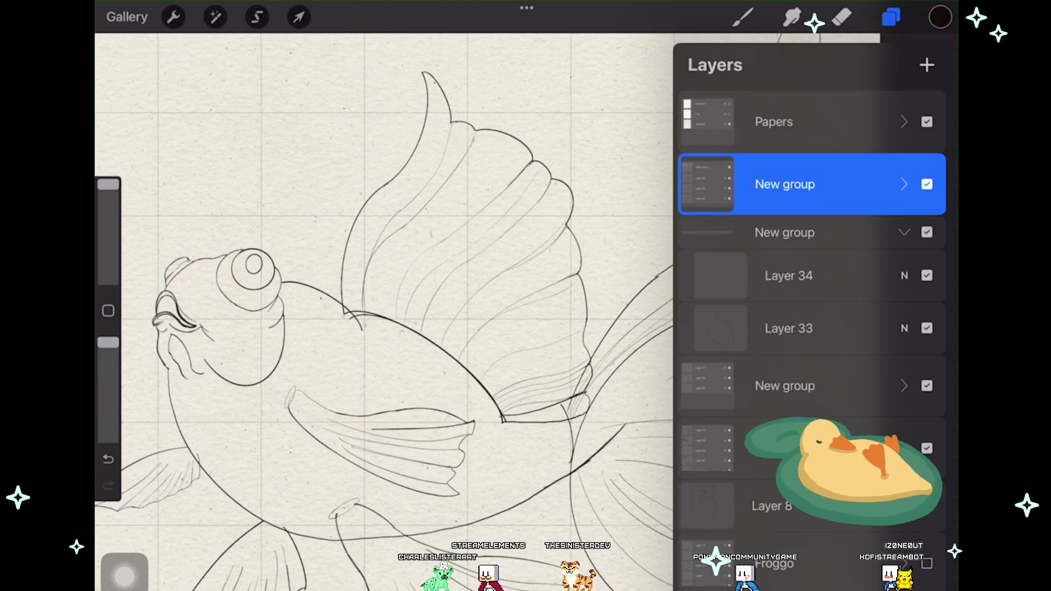
pyautogui.click(904, 232)
pyautogui.click(784, 246)
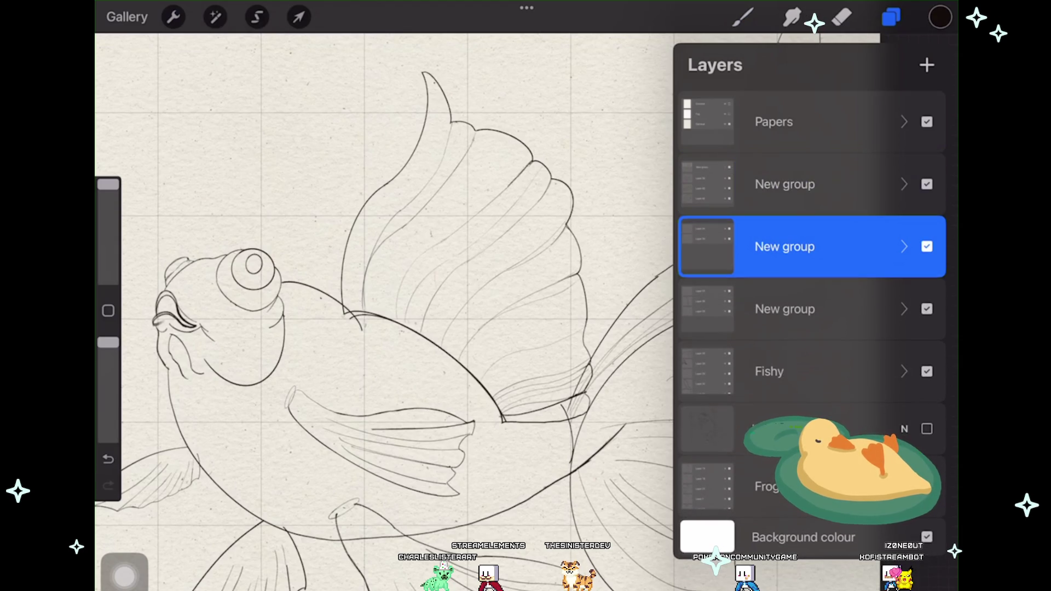
# Step: Check which fin strokes Layer 34 holds, then start a Warp on the second New group
pyautogui.click(299, 17)
pyautogui.click(742, 17)
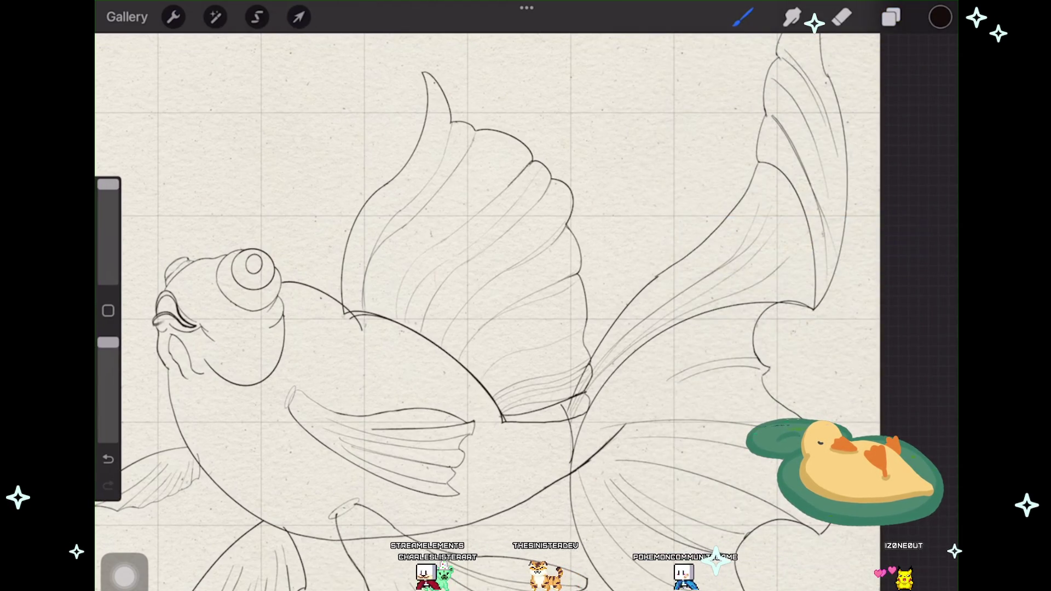
pyautogui.click(299, 16)
pyautogui.click(891, 16)
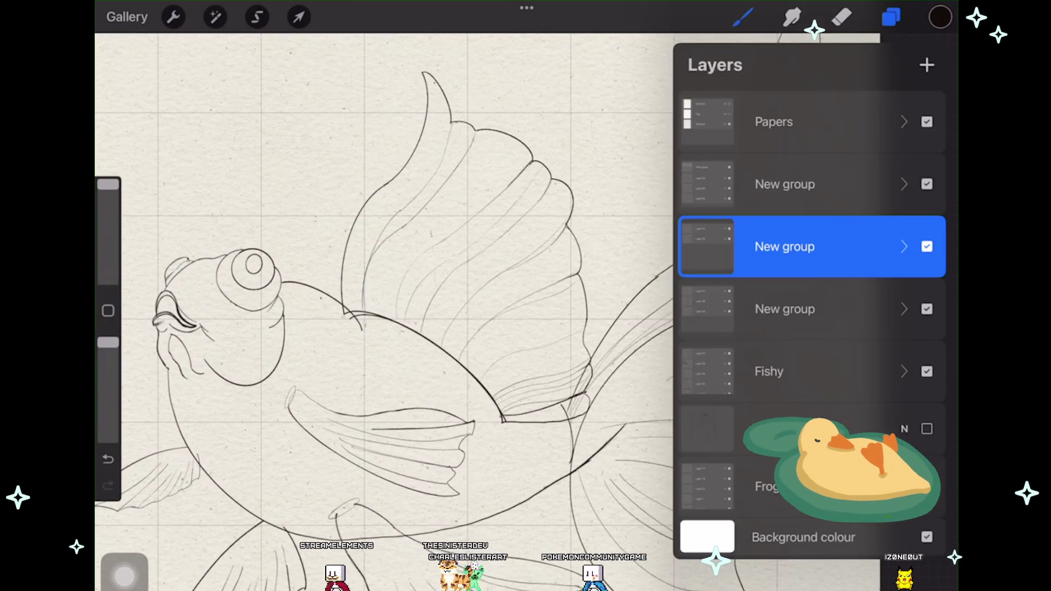
pyautogui.click(904, 247)
pyautogui.click(788, 276)
pyautogui.click(927, 276)
pyautogui.click(926, 275)
pyautogui.click(927, 275)
pyautogui.click(927, 275)
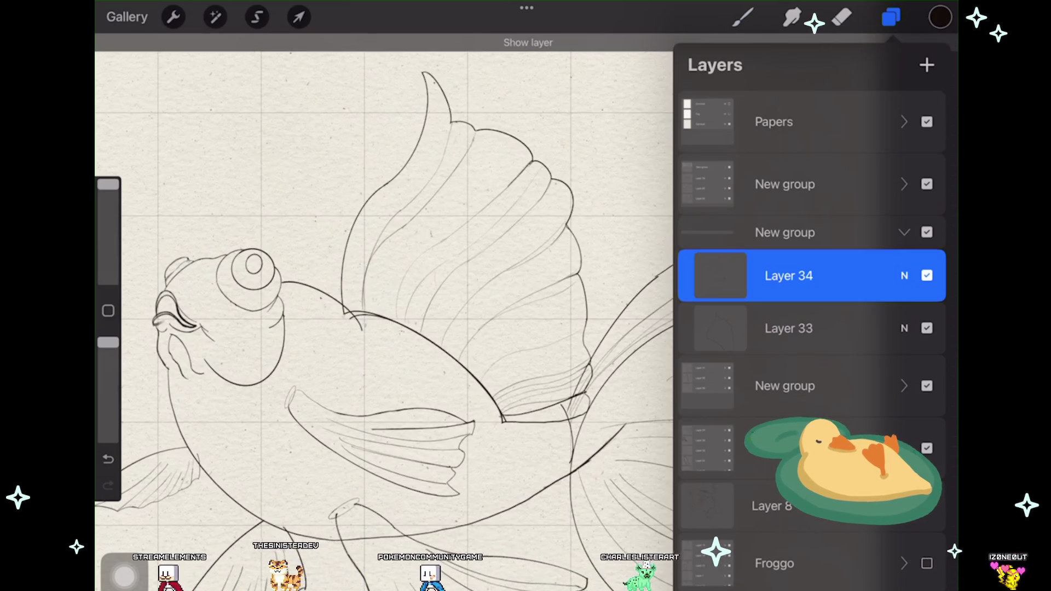
pyautogui.click(903, 232)
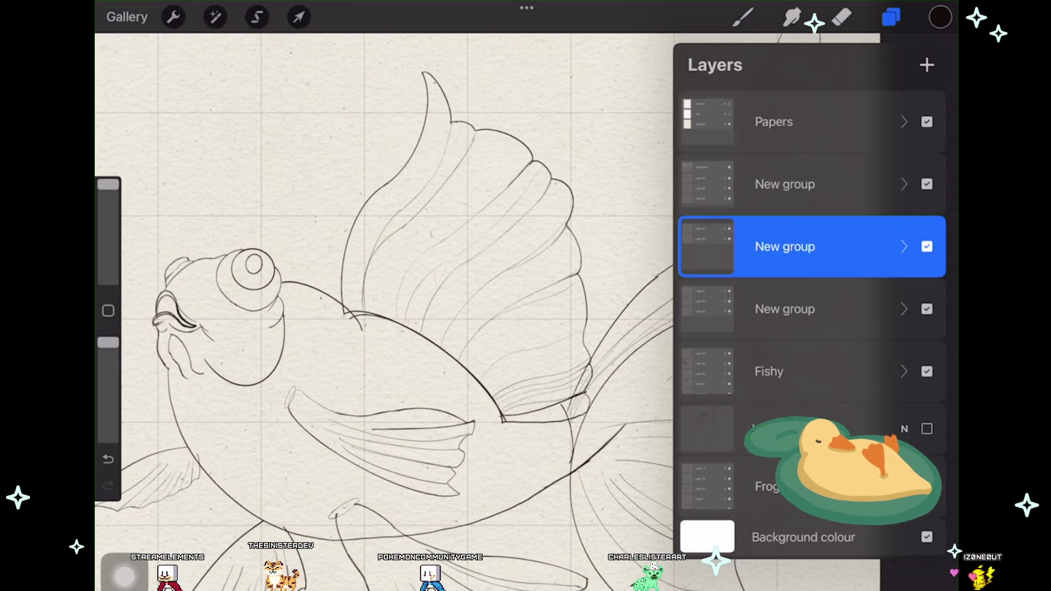
pyautogui.click(299, 17)
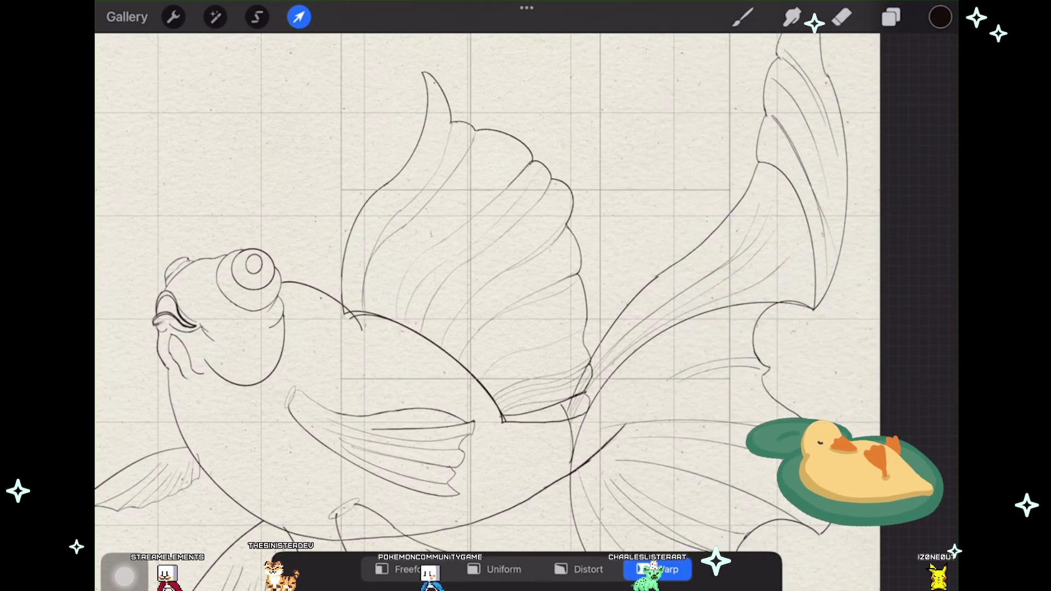
# Step: Warp the dorsal fin strokes onto the body outline, merging the doubled line, and apply
pyautogui.moveTo(728, 378); pyautogui.dragTo(711, 331)
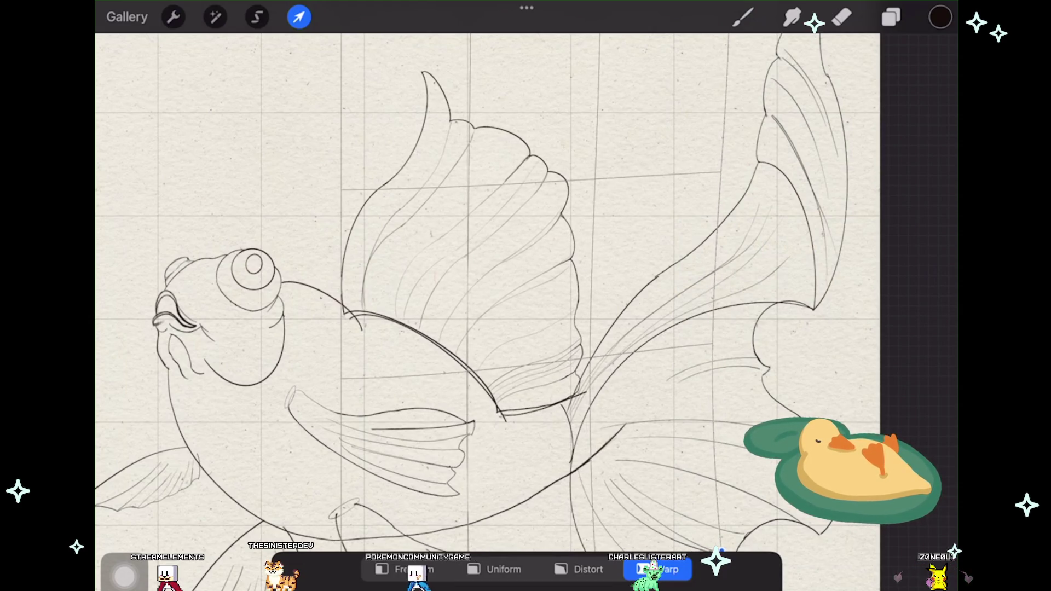
pyautogui.moveTo(343, 246); pyautogui.dragTo(350, 246)
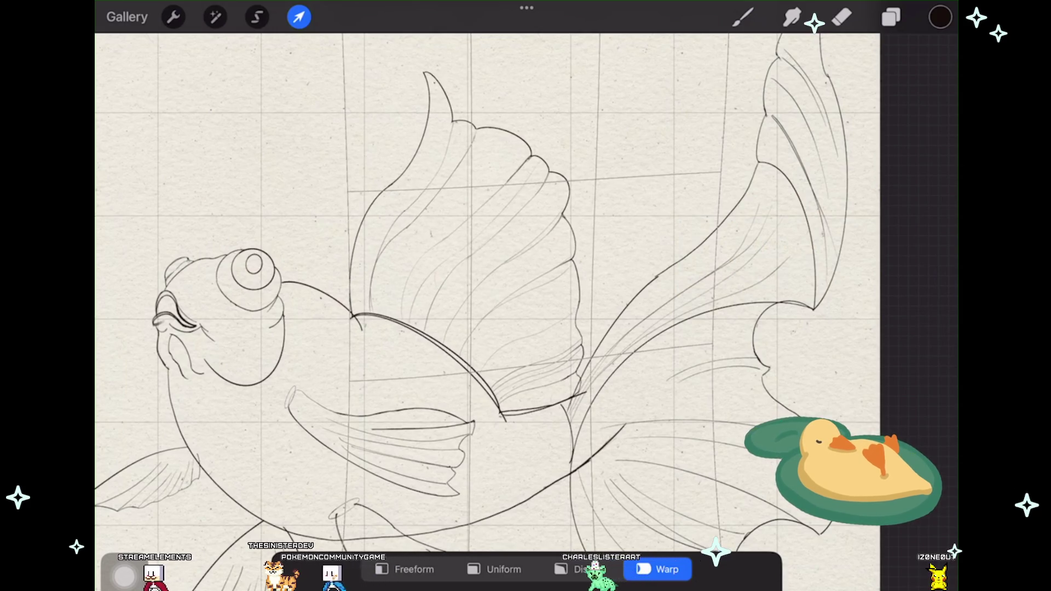
pyautogui.moveTo(471, 339); pyautogui.dragTo(476, 345)
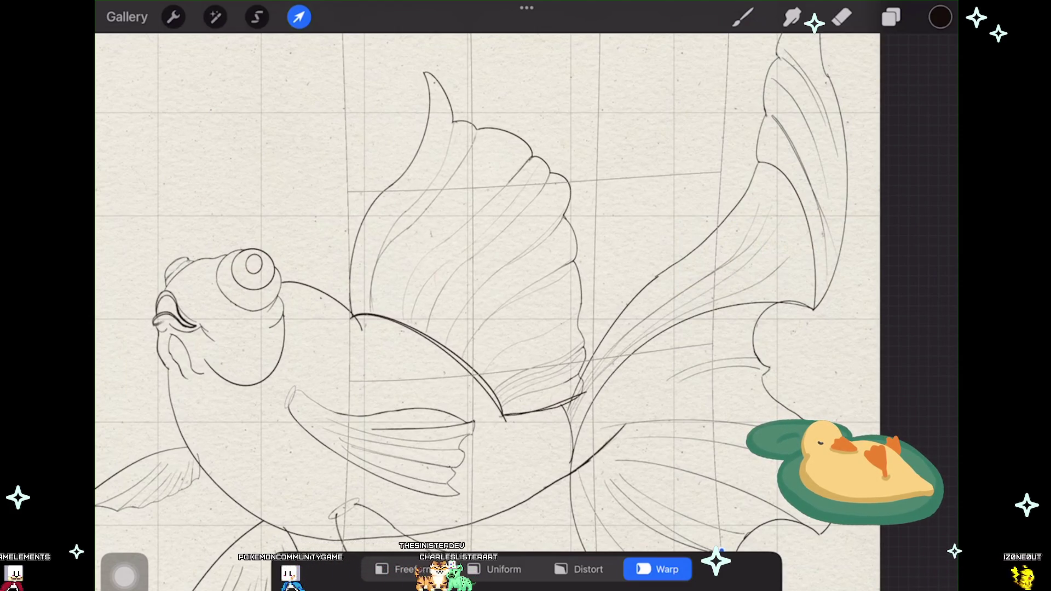
pyautogui.moveTo(378, 247); pyautogui.dragTo(381, 245)
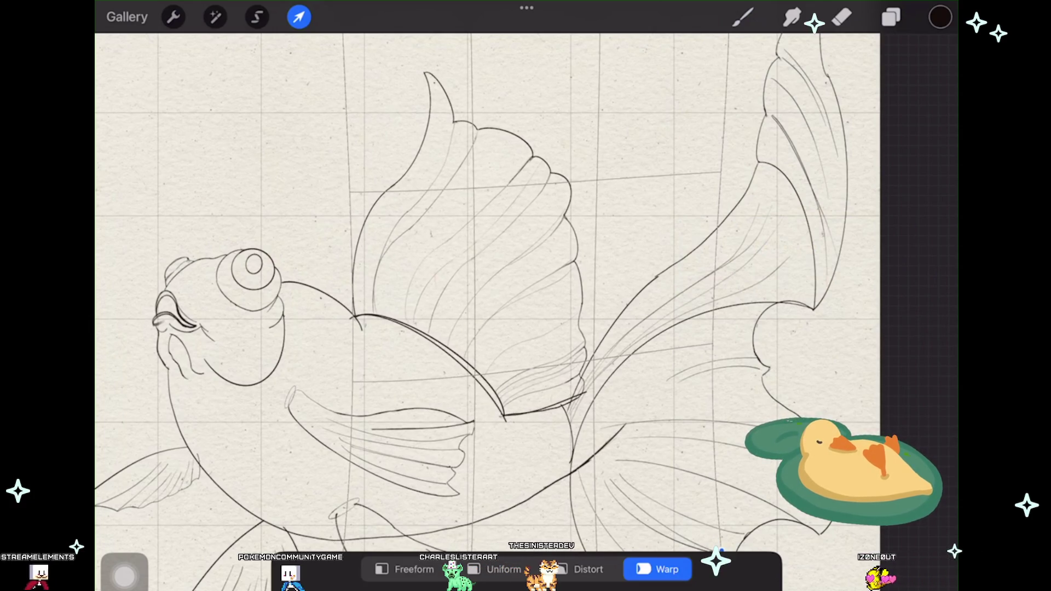
pyautogui.press('b')
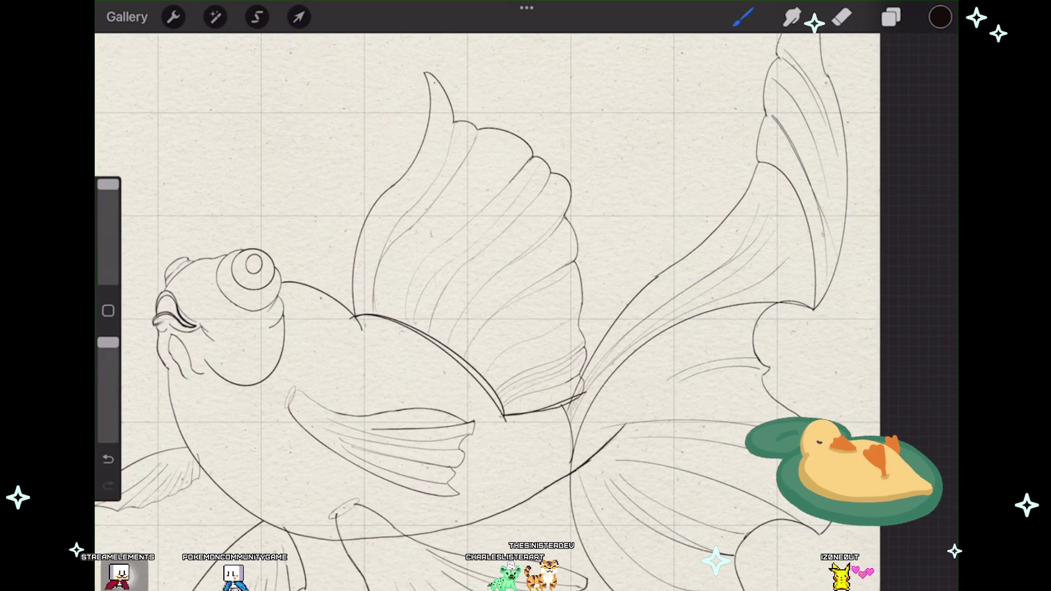
# Step: Warp the group again, pulling the dorsal fin's right edge slightly left
pyautogui.press('l')
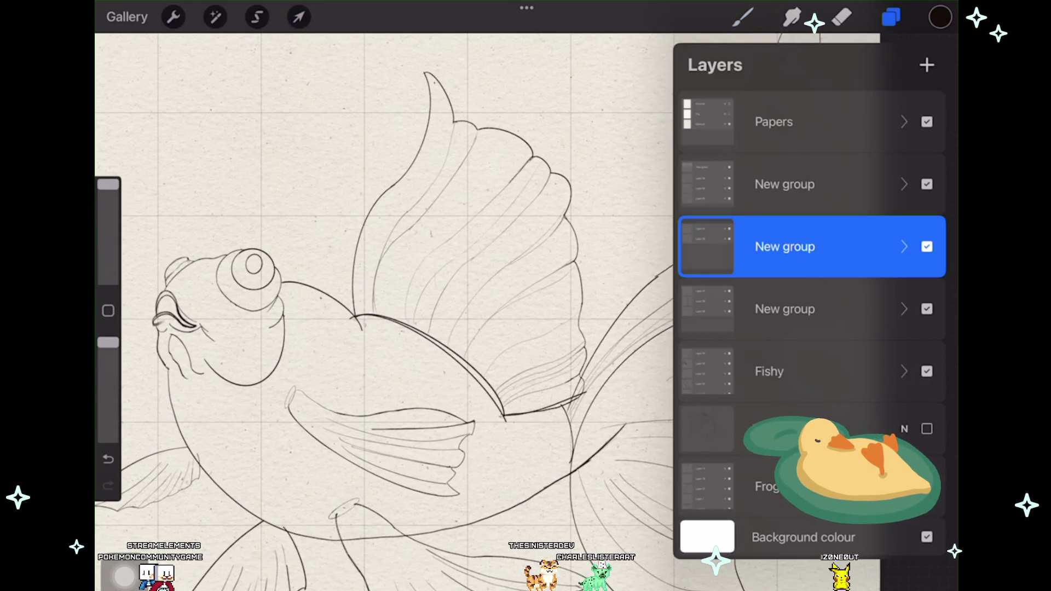
pyautogui.press('v')
pyautogui.moveTo(575, 263)
pyautogui.mouseDown()
pyautogui.moveTo(565, 274)
pyautogui.moveTo(567, 328)
pyautogui.mouseUp()
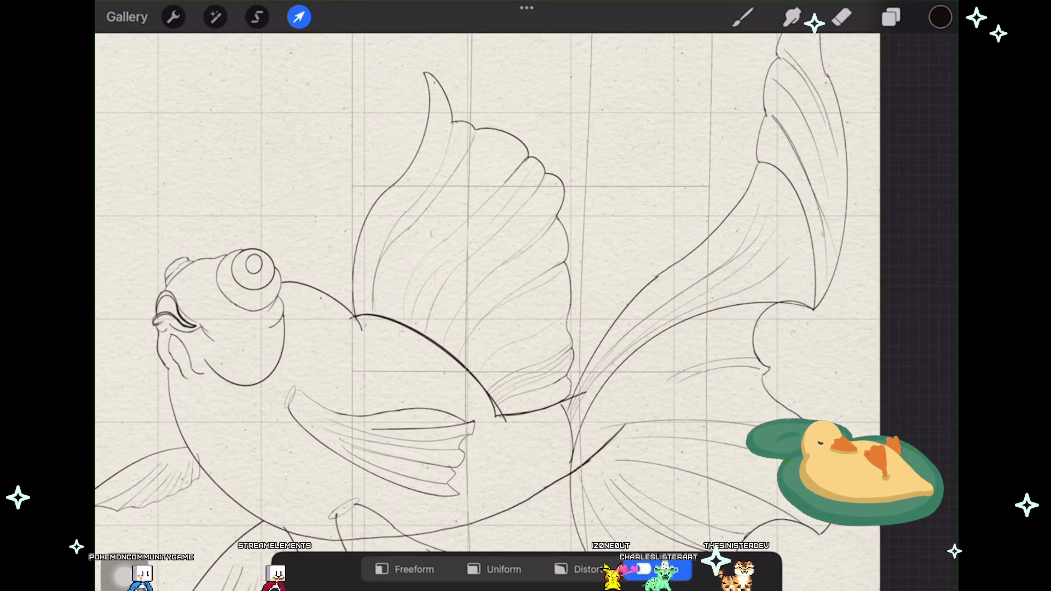
# Step: Apply the final warp and toggle the Fishy group's visibility to compare its lines
pyautogui.press('b')
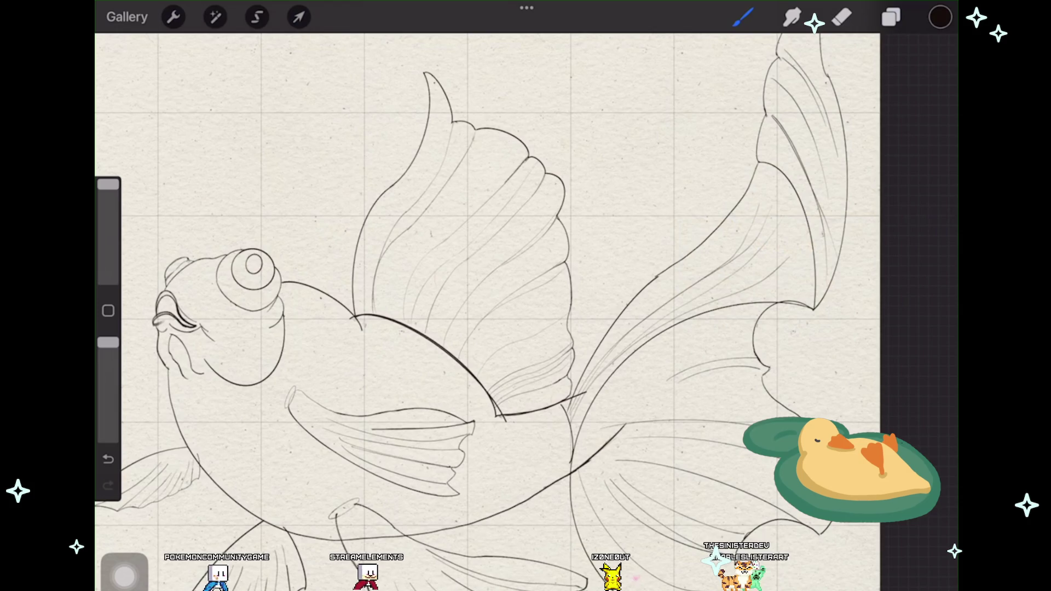
pyautogui.scroll(2, 493, 296)
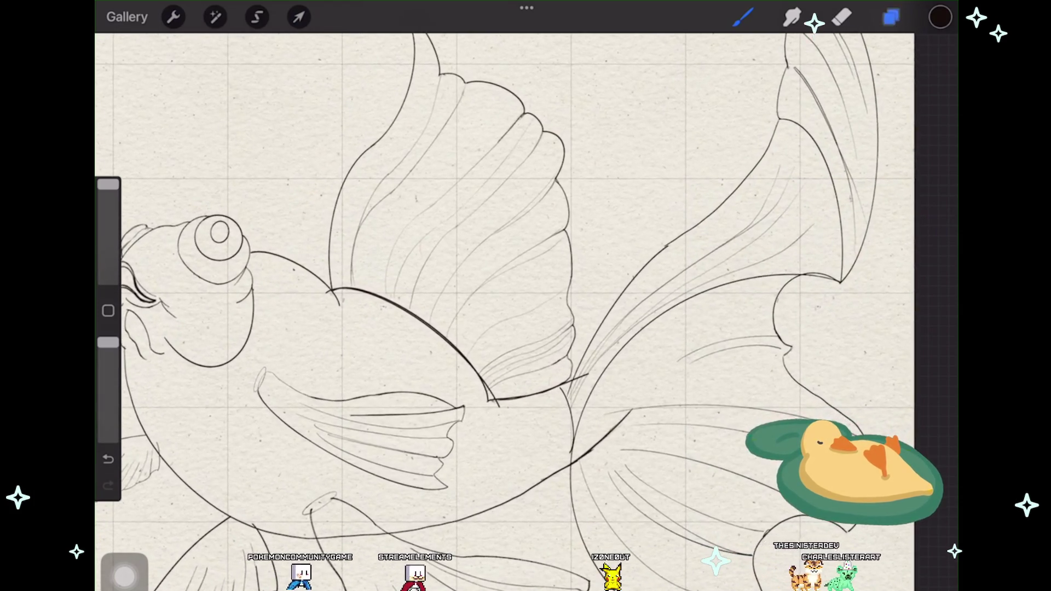
pyautogui.click(891, 17)
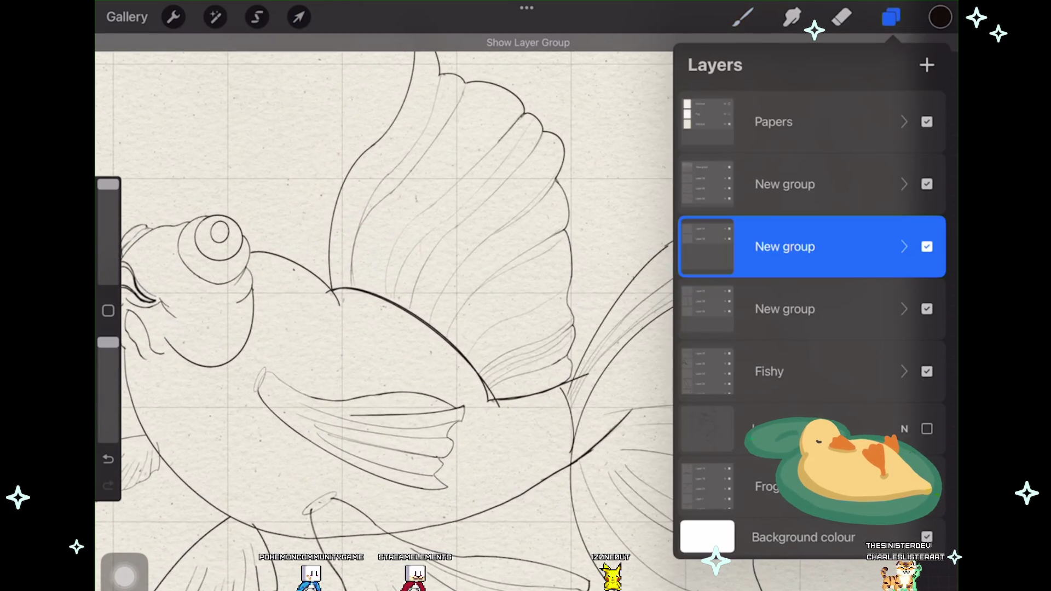
pyautogui.click(926, 371)
pyautogui.click(927, 371)
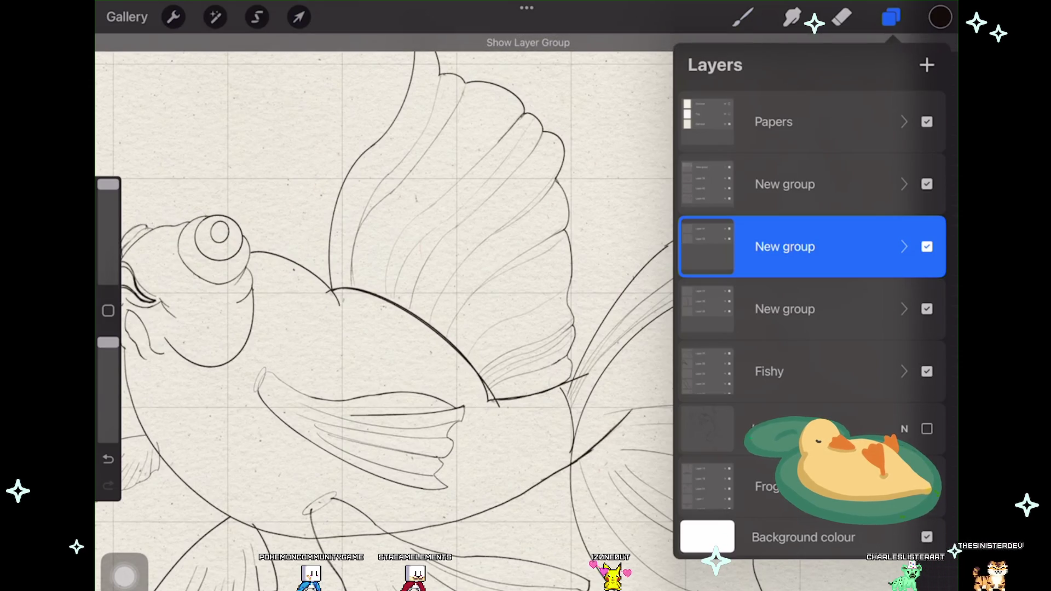
pyautogui.click(926, 371)
pyautogui.click(927, 371)
pyautogui.click(927, 371)
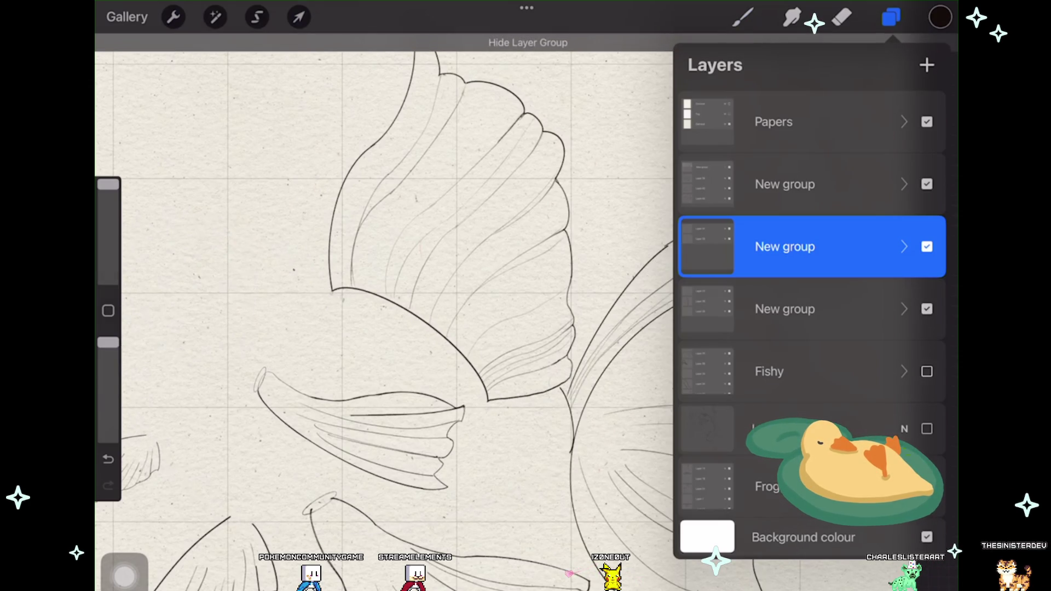
pyautogui.click(926, 371)
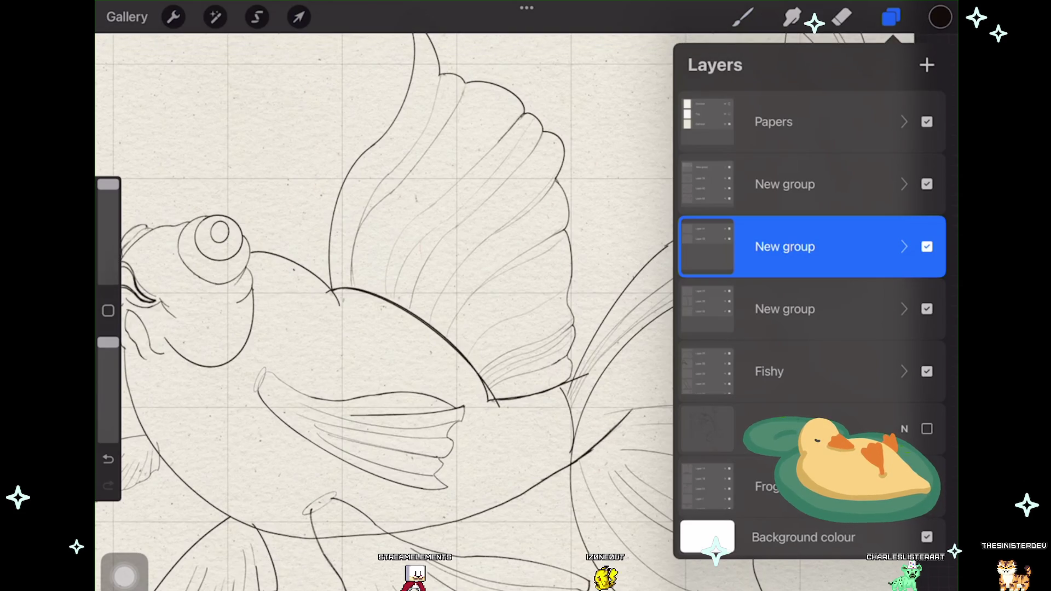
# Step: Expand the Fishy group and make Layer 33 the active layer
pyautogui.click(783, 371)
pyautogui.click(904, 371)
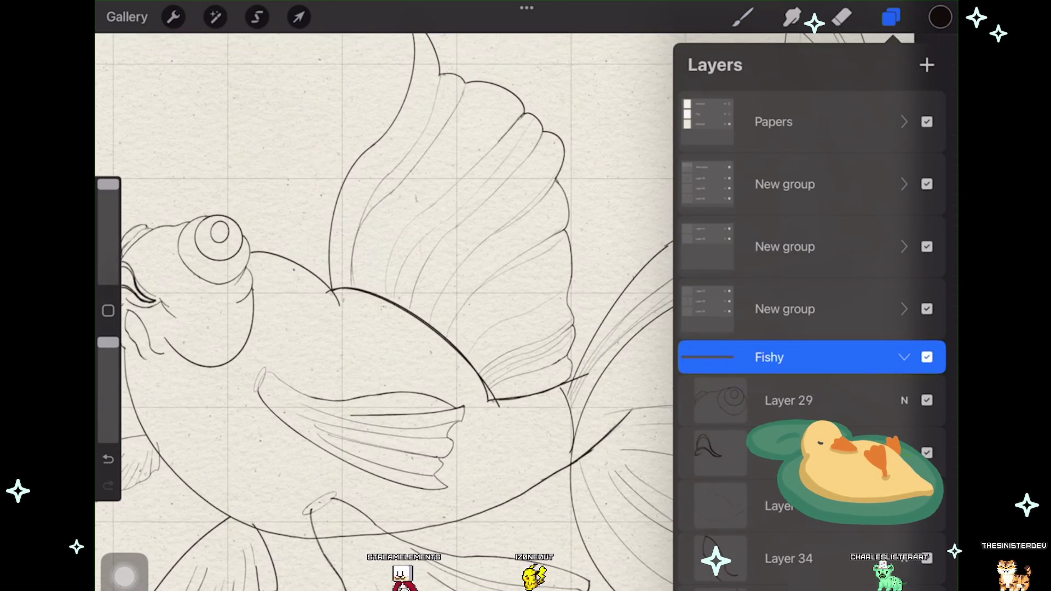
pyautogui.scroll(-2, 810, 383)
pyautogui.click(927, 386)
pyautogui.click(926, 386)
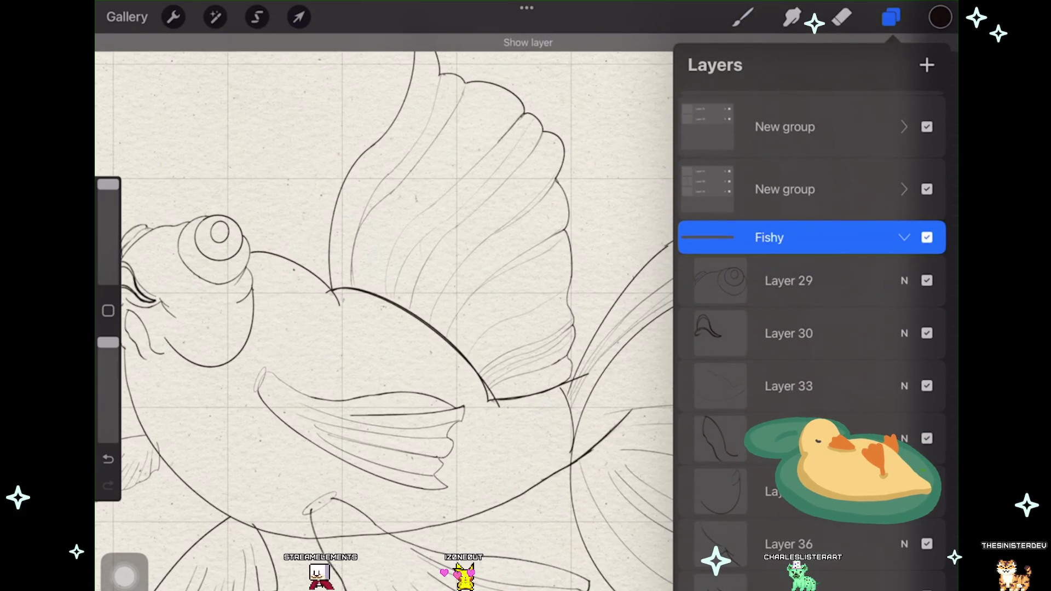
pyautogui.click(788, 386)
# Step: Switch to the Eraser at 100% opacity, undoing stray erase strokes on Layer 33
pyautogui.click(841, 17)
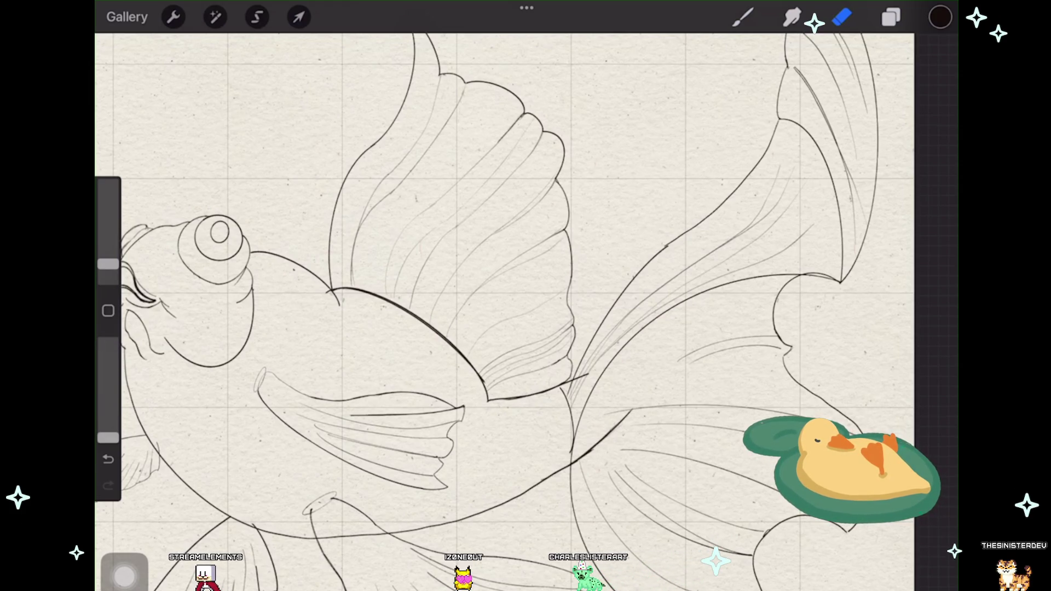
pyautogui.click(108, 458)
pyautogui.moveTo(108, 437); pyautogui.dragTo(108, 342)
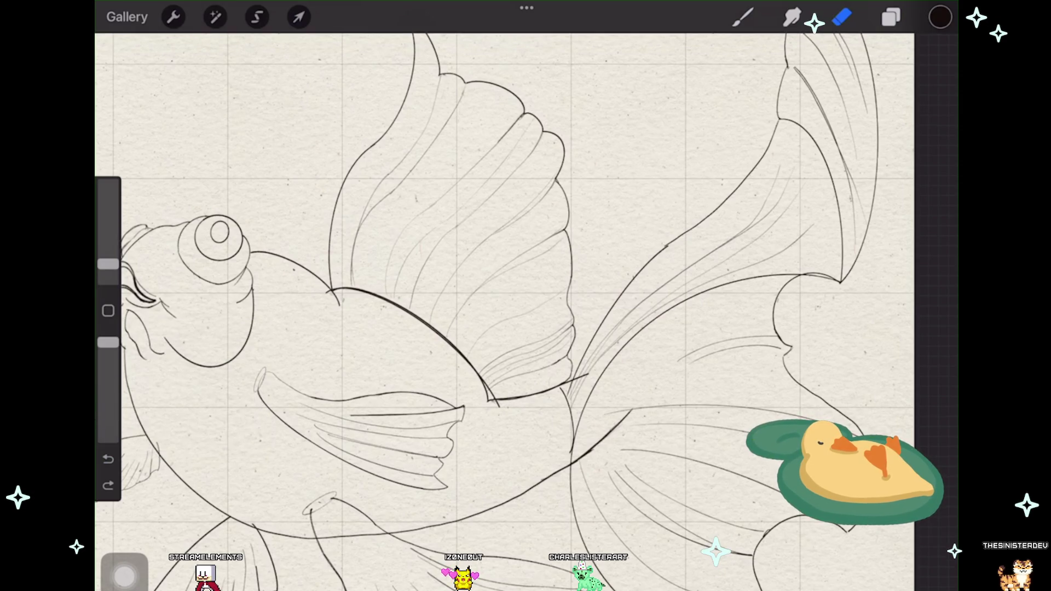
pyautogui.click(891, 17)
pyautogui.click(926, 363)
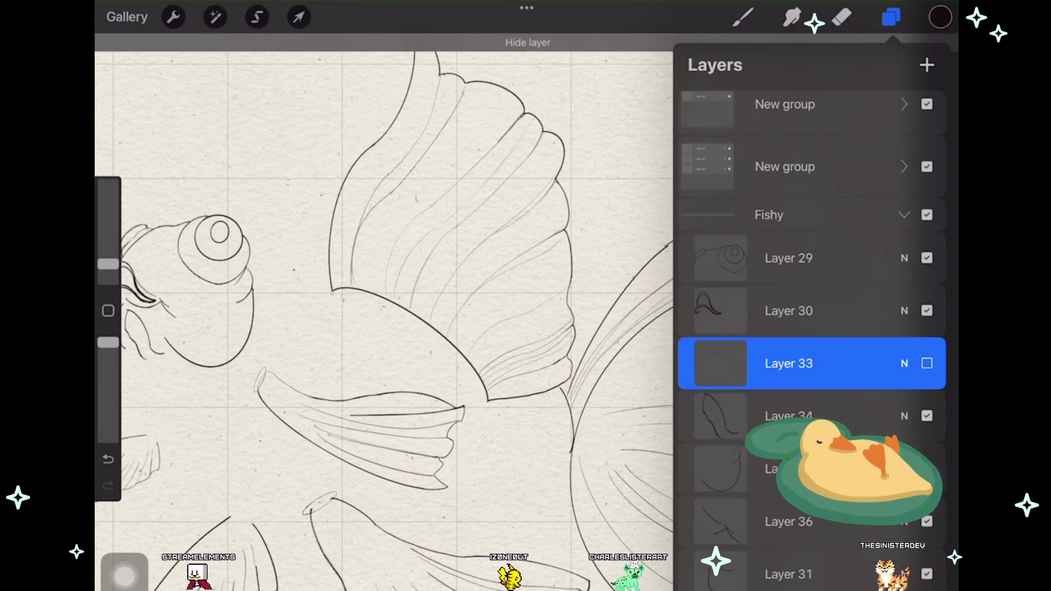
pyautogui.click(926, 363)
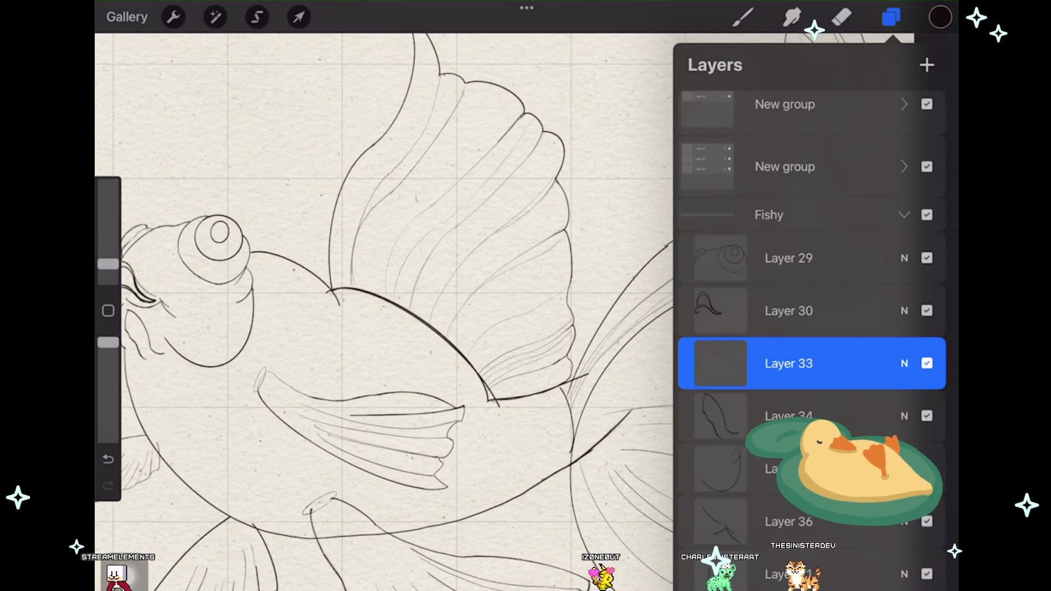
pyautogui.click(841, 17)
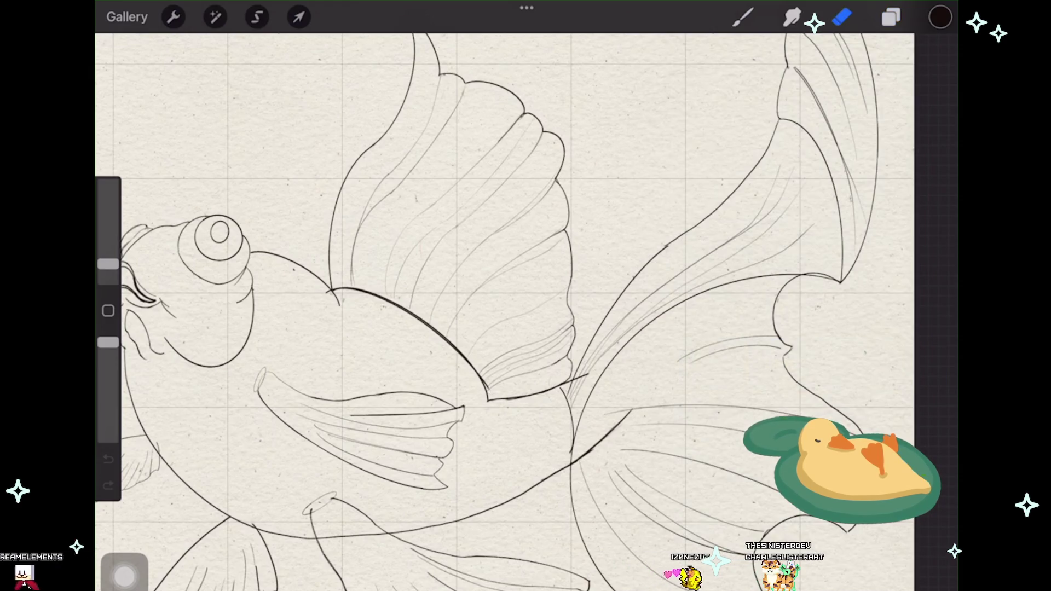
pyautogui.hotkey('ctrl', 'z')
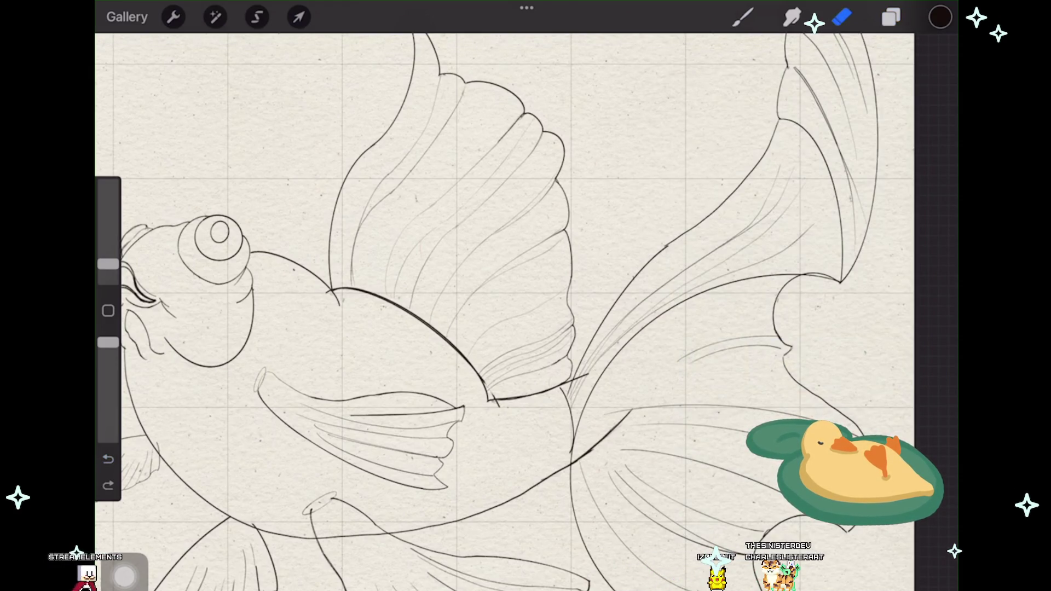
pyautogui.scroll(3, 482, 394)
# Step: Zoom into the dorsal fin junction, tweak eraser size and erase overshooting line ends
pyautogui.scroll(3, 481, 394)
pyautogui.scroll(1, 481, 394)
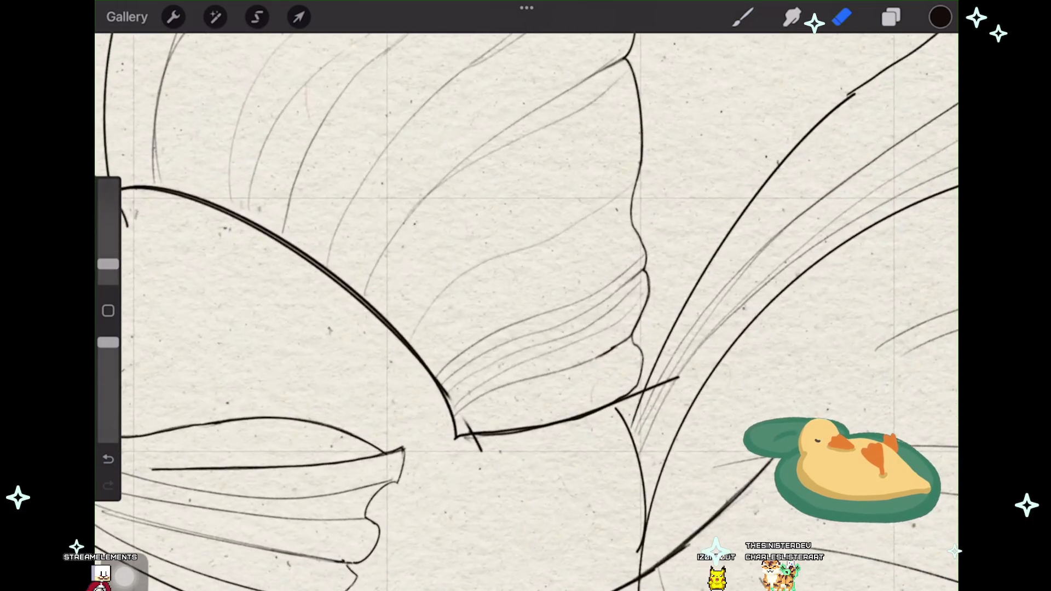
pyautogui.scroll(2, 481, 394)
pyautogui.moveTo(108, 264); pyautogui.dragTo(108, 266)
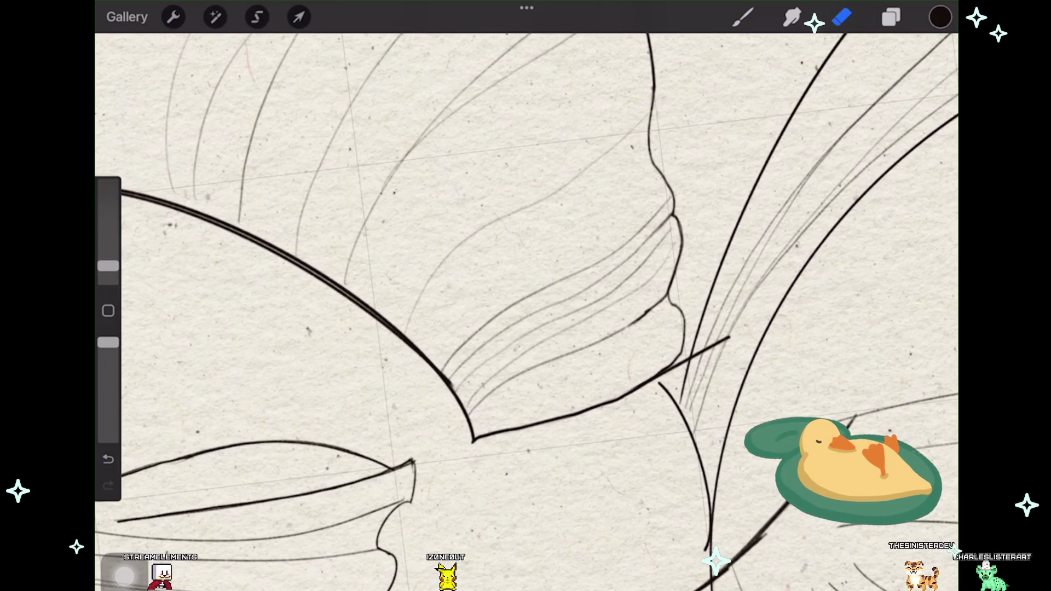
pyautogui.hscroll(-3, 526, 307)
pyautogui.scroll(-5, 526, 306)
pyautogui.scroll(4, 525, 307)
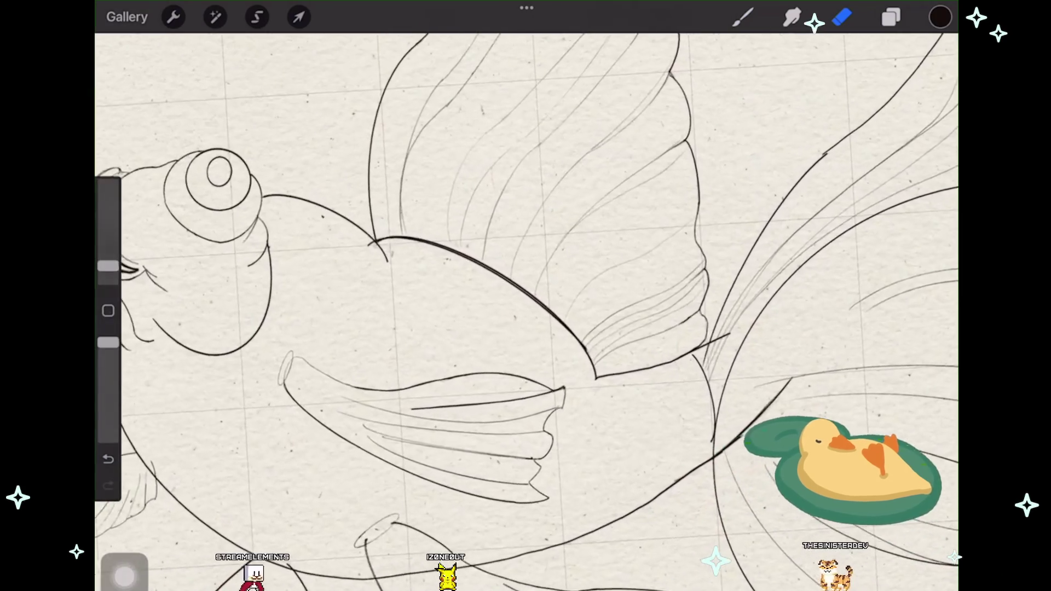
pyautogui.scroll(2, 495, 217)
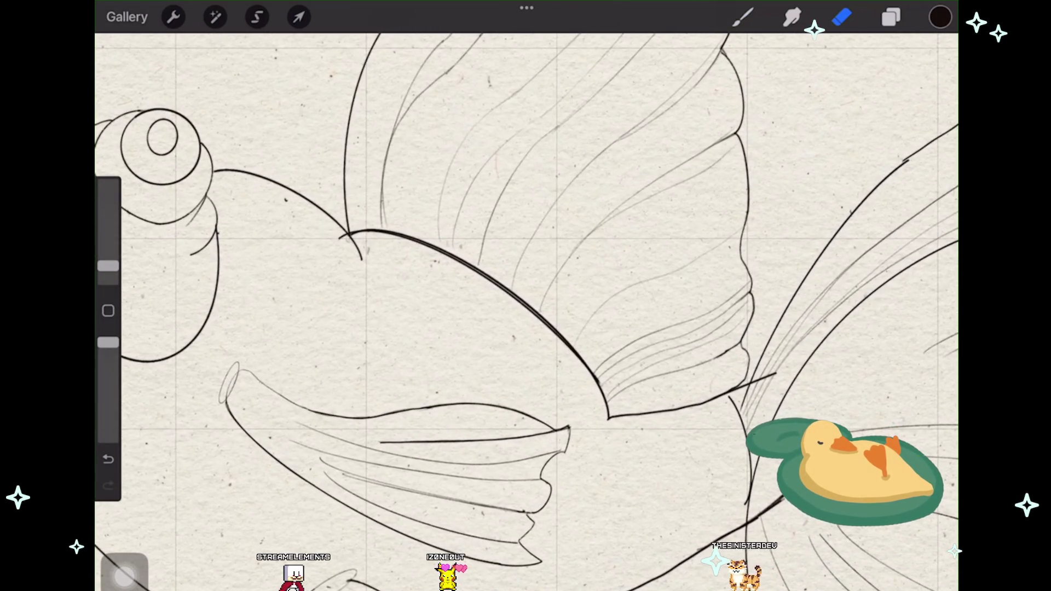
pyautogui.hotkey('ctrl', 'z')
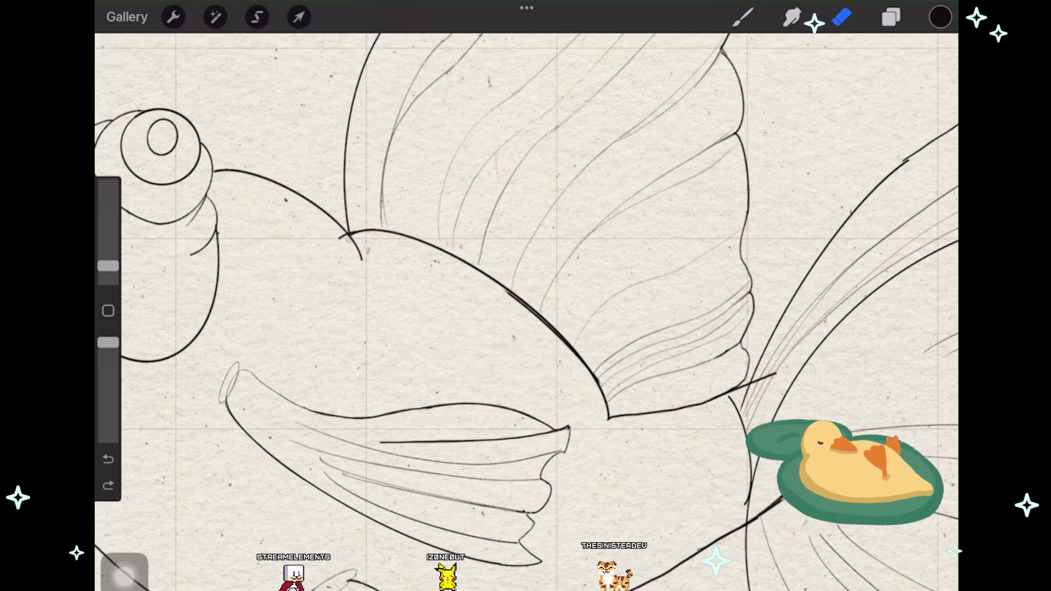
# Step: Review the cleaned fin junction at different zoom levels and bring up the layer list
pyautogui.scroll(-2, 525, 306)
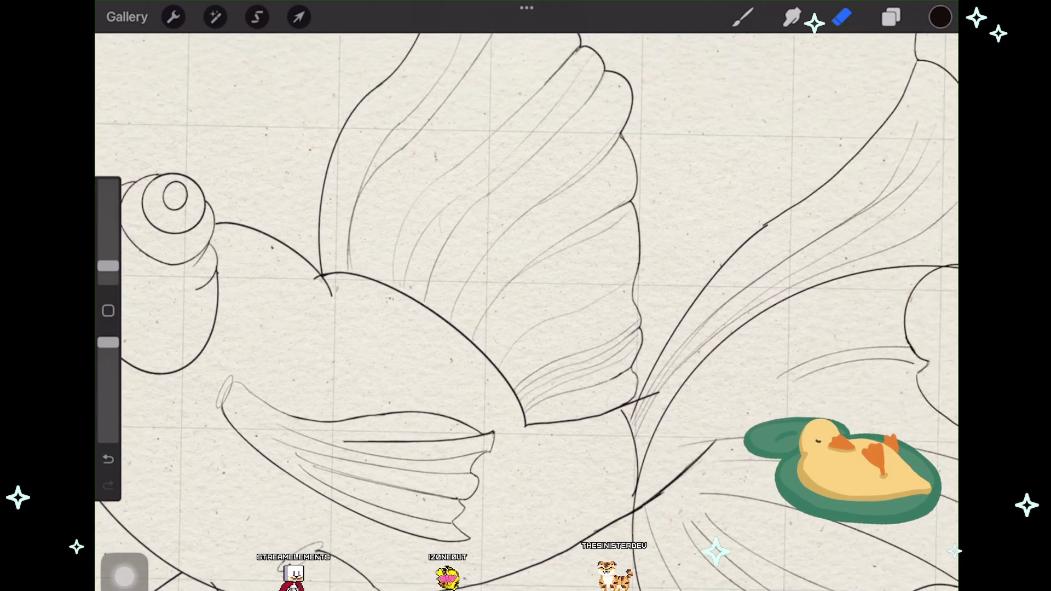
pyautogui.scroll(-3, 525, 307)
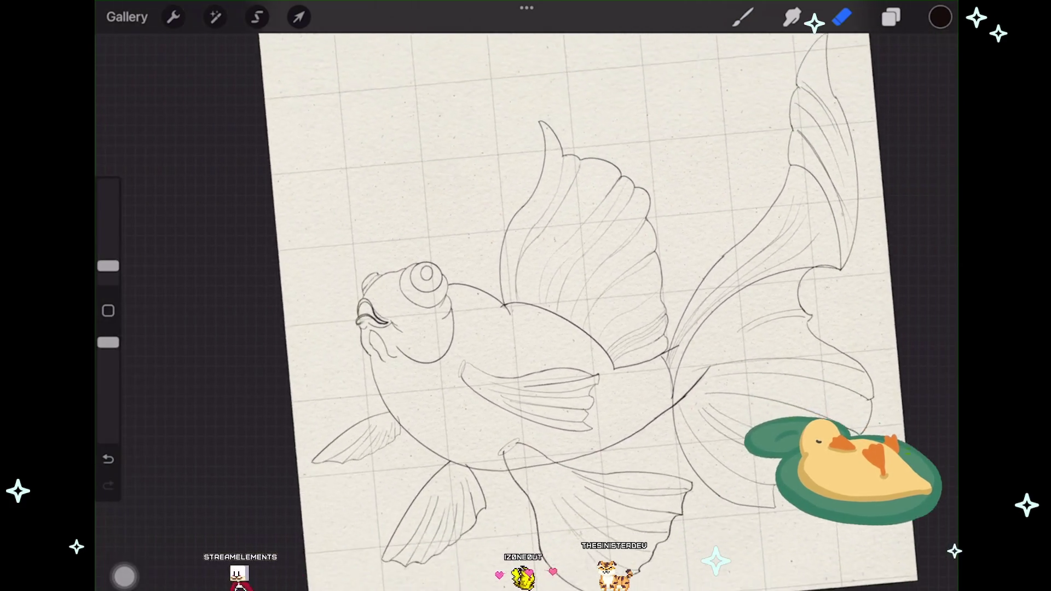
pyautogui.scroll(5, 471, 271)
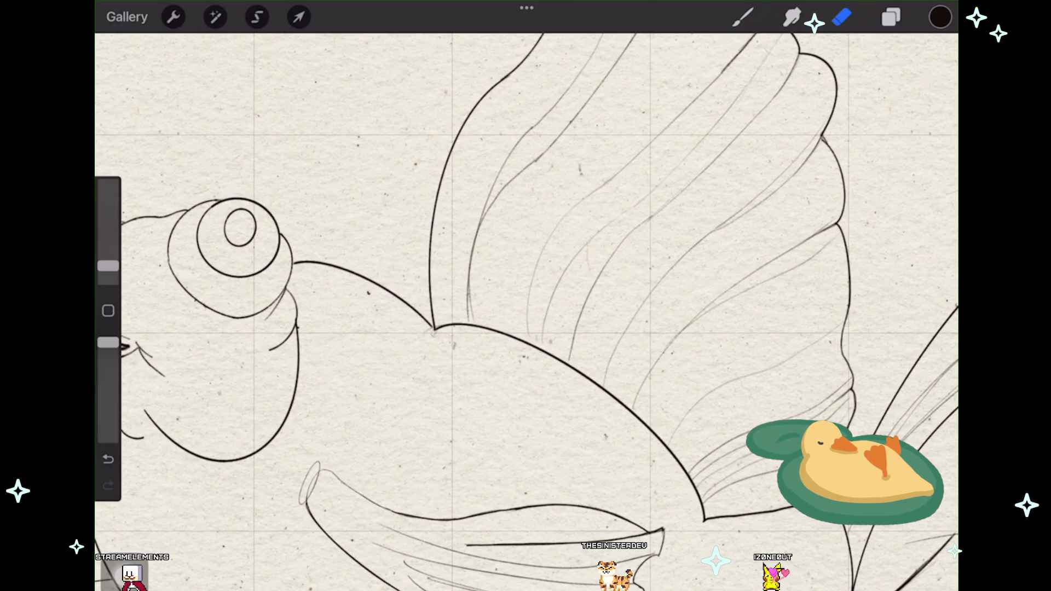
pyautogui.scroll(-3, 526, 307)
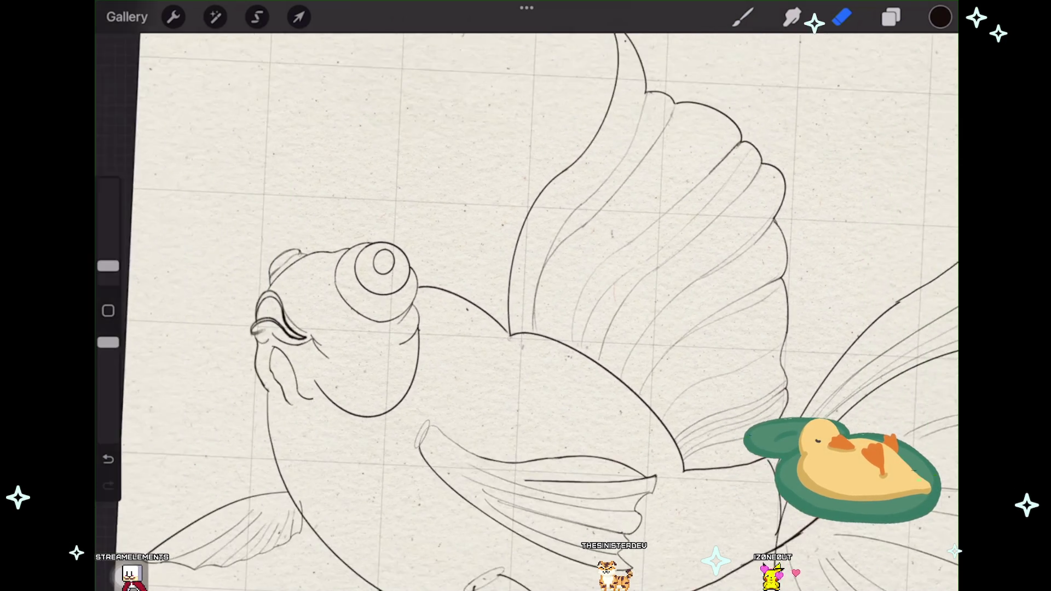
pyautogui.scroll(1, 471, 273)
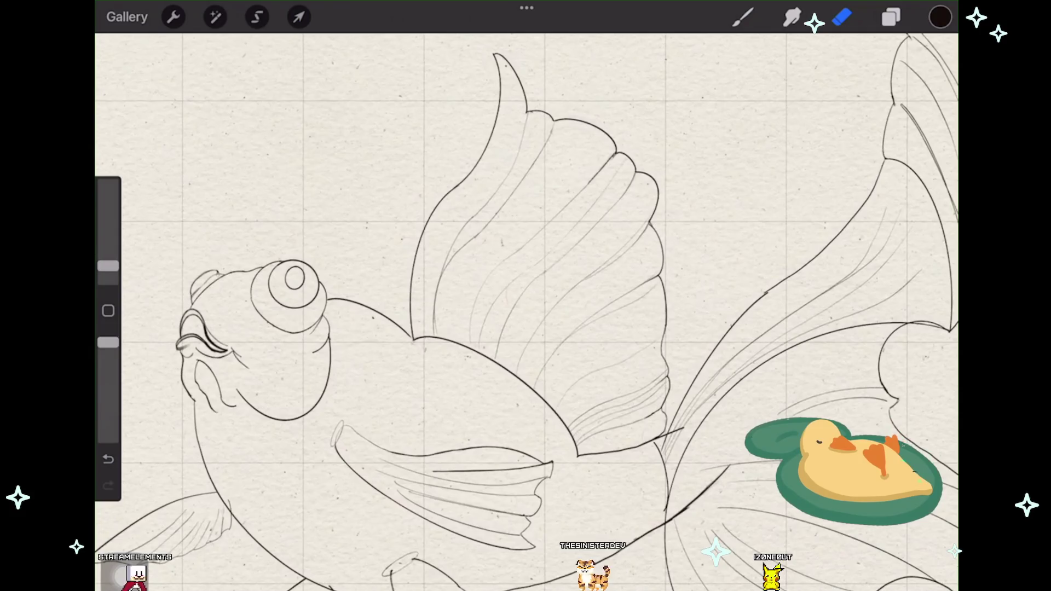
pyautogui.click(891, 17)
# Step: Select the fin group after checking its lines, then cancel an attempted Warp
pyautogui.click(927, 252)
pyautogui.click(927, 246)
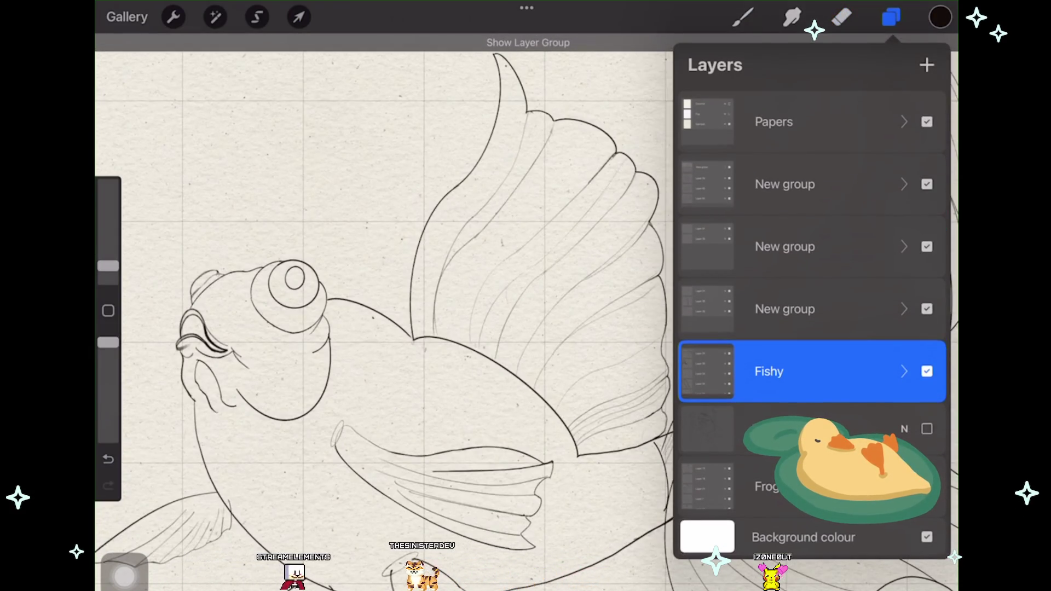
pyautogui.click(784, 246)
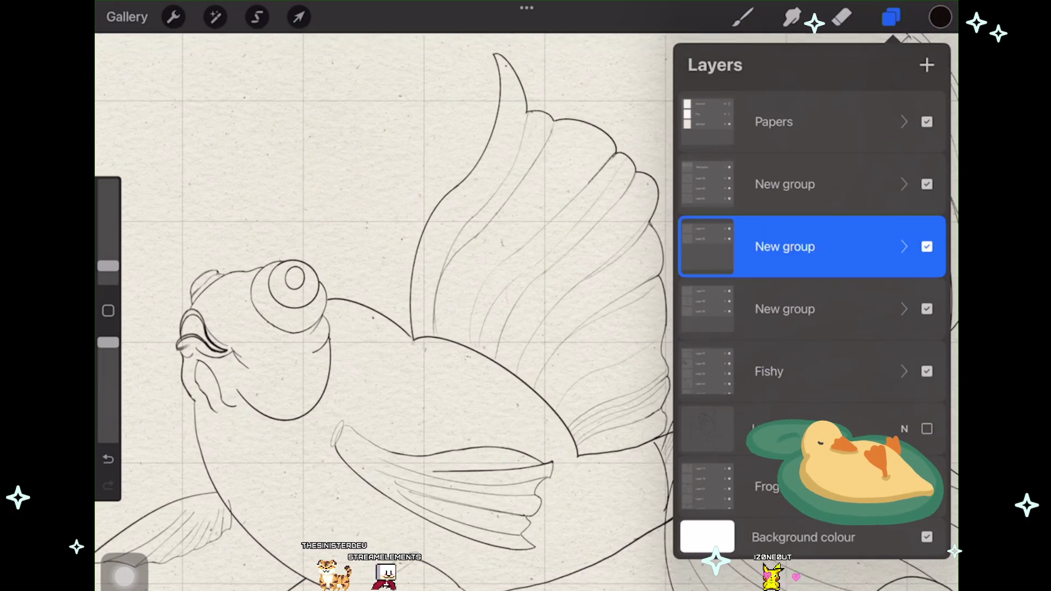
pyautogui.click(299, 17)
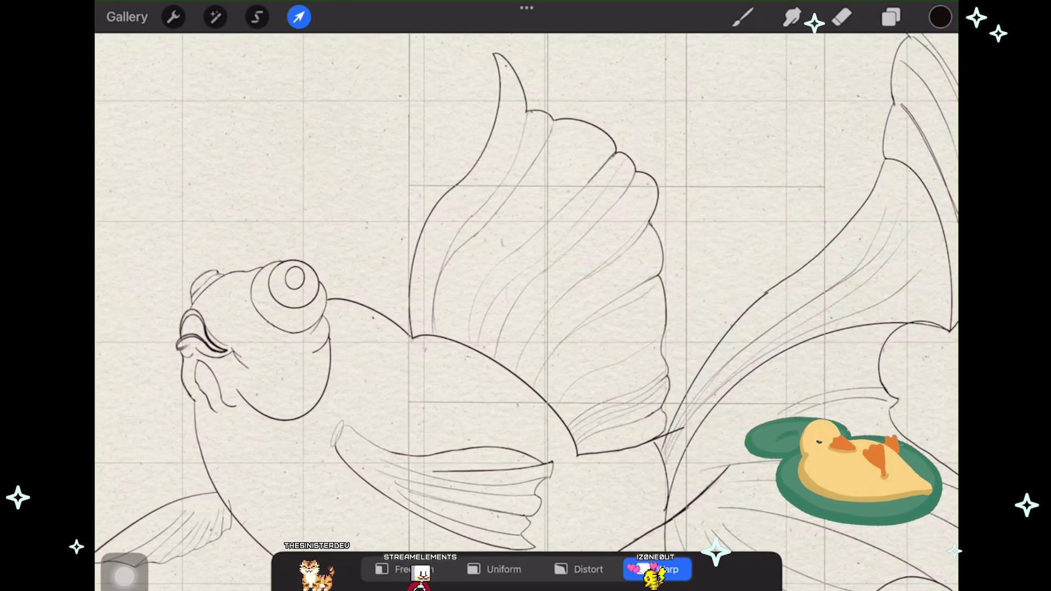
pyautogui.press('e')
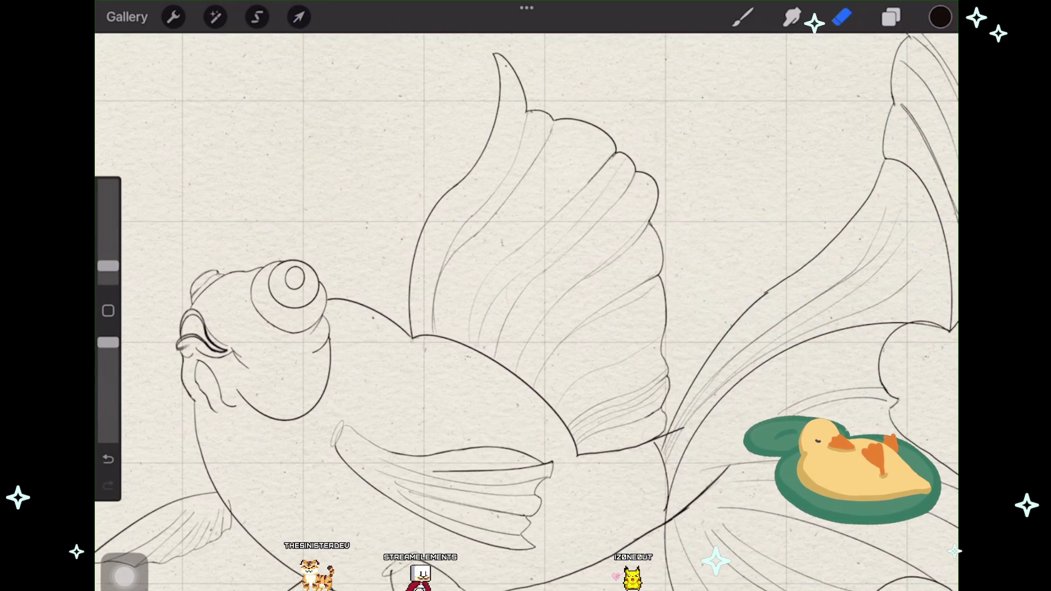
# Step: Identify Layer 34 and Layer 33 strokes, then select Layer 33 for erasing
pyautogui.press('l')
pyautogui.click(904, 246)
pyautogui.click(927, 275)
pyautogui.click(927, 275)
pyautogui.click(927, 328)
pyautogui.click(927, 328)
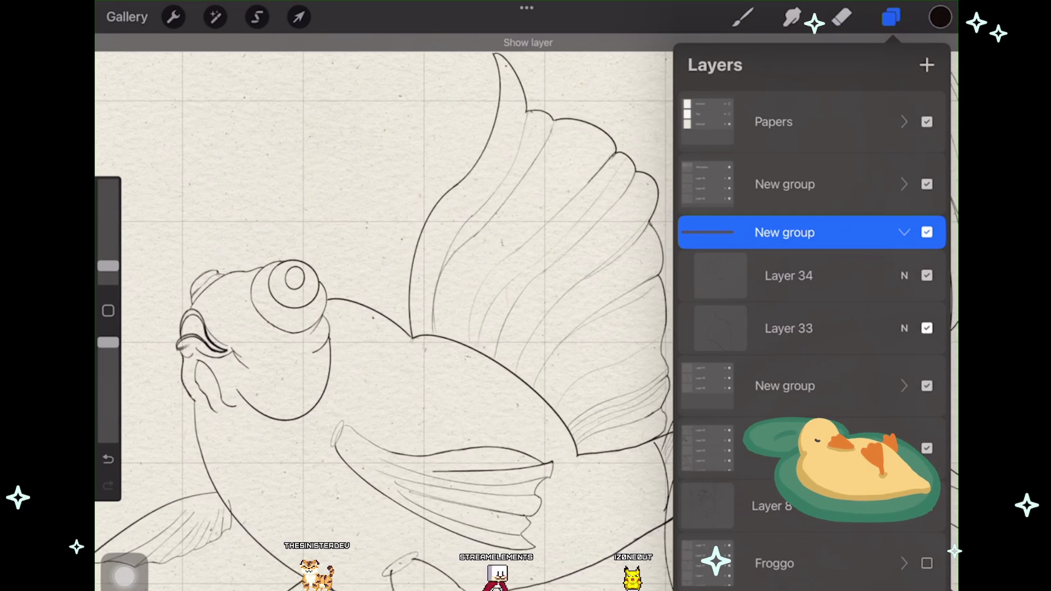
pyautogui.click(788, 328)
pyautogui.click(842, 16)
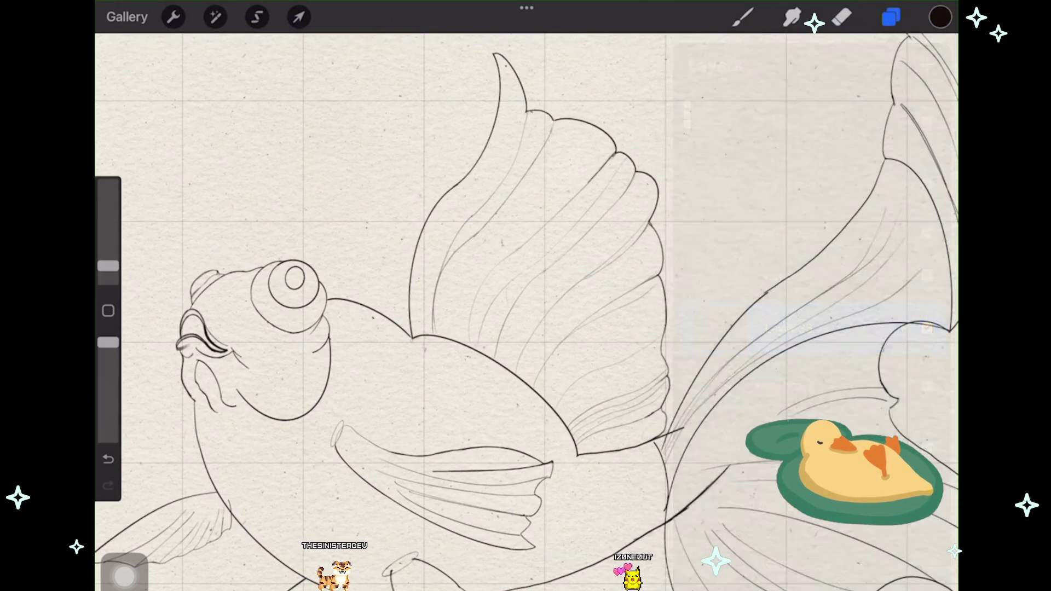
pyautogui.scroll(2, 409, 317)
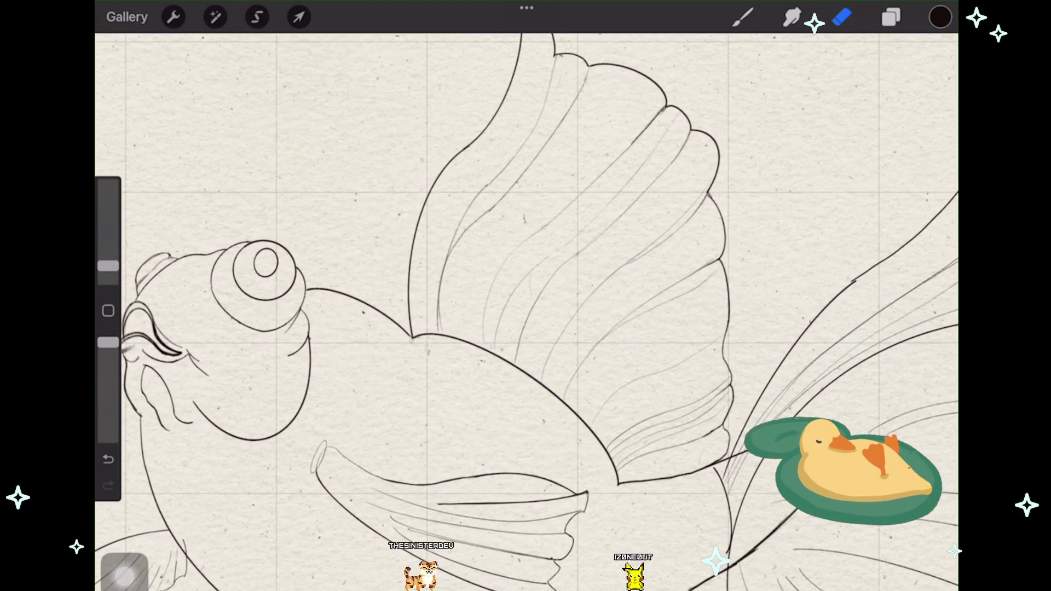
# Step: Undo the fin-junction erase strokes and discard a trial brush stroke
pyautogui.scroll(5, 465, 328)
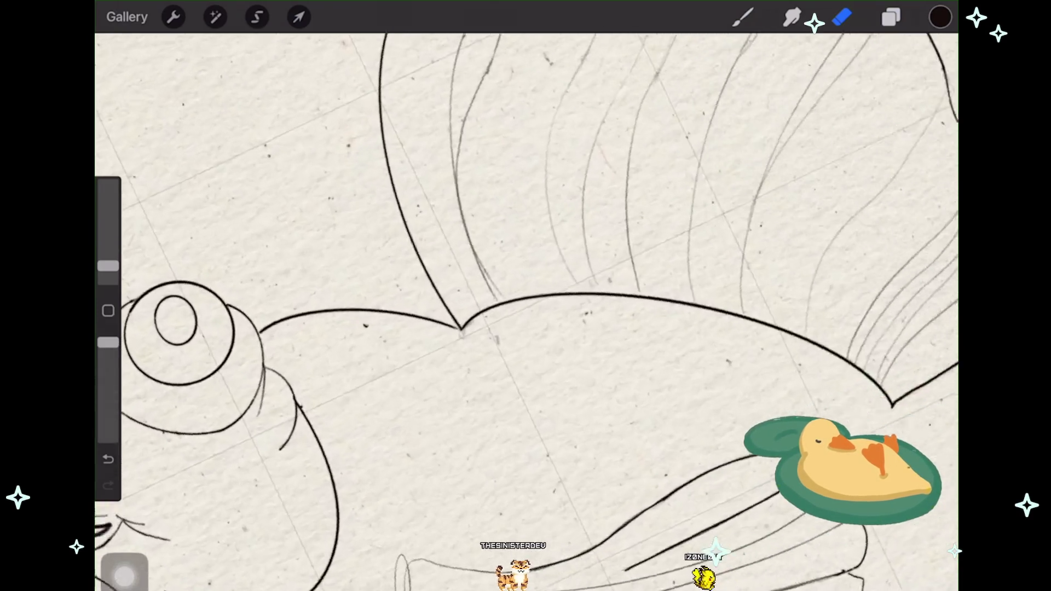
pyautogui.scroll(3, 520, 327)
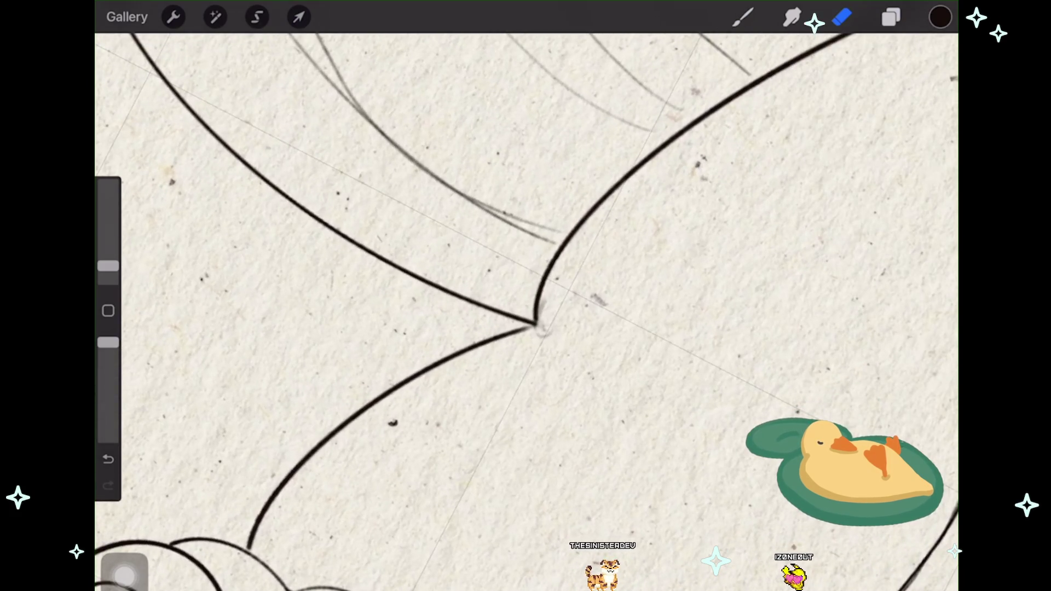
pyautogui.hotkey('ctrl', 'z')
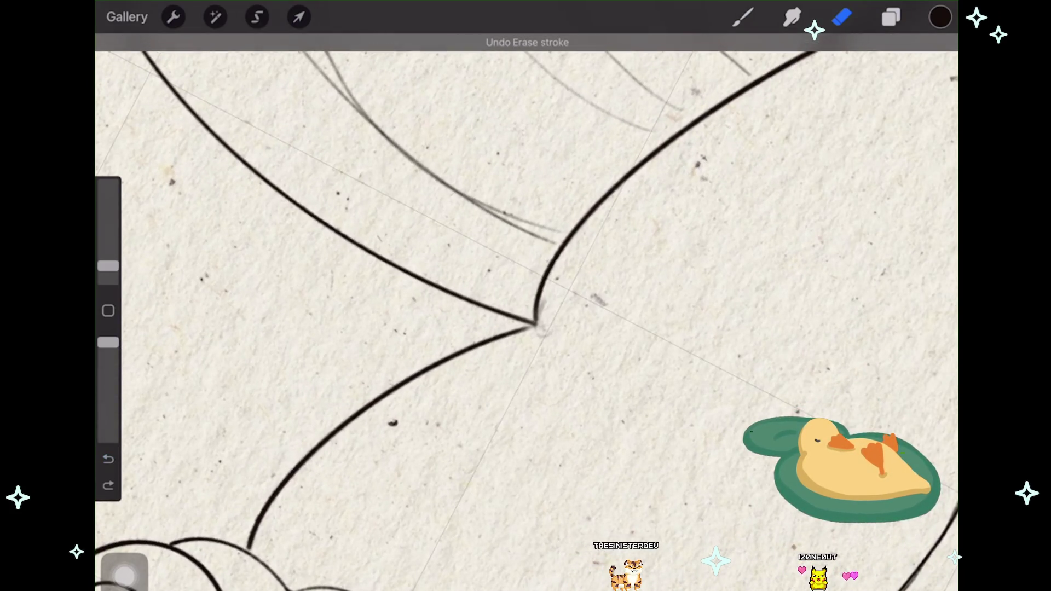
pyautogui.press('b')
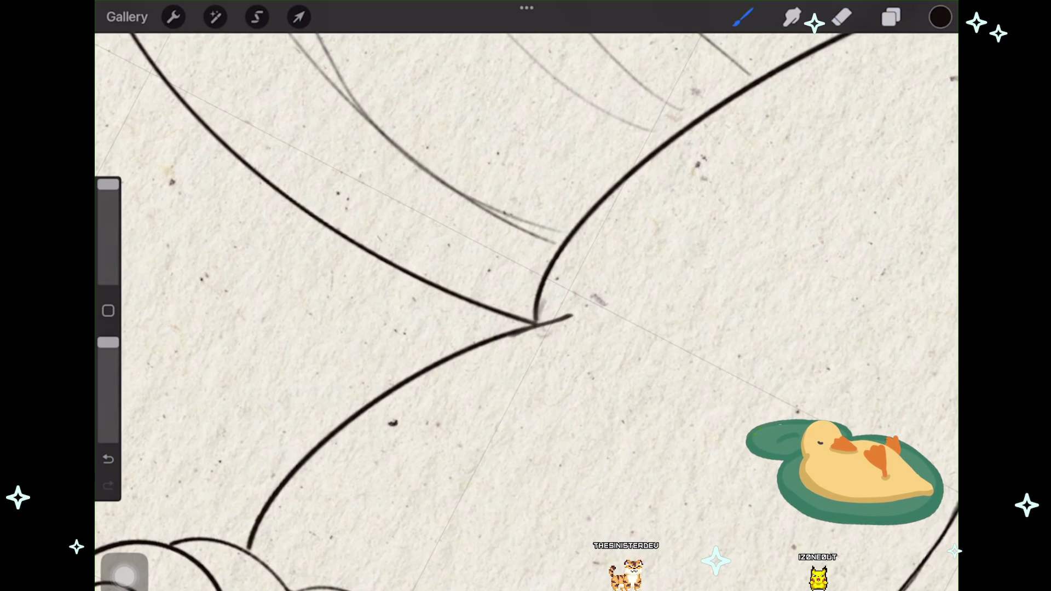
pyautogui.hotkey('ctrl', 'z')
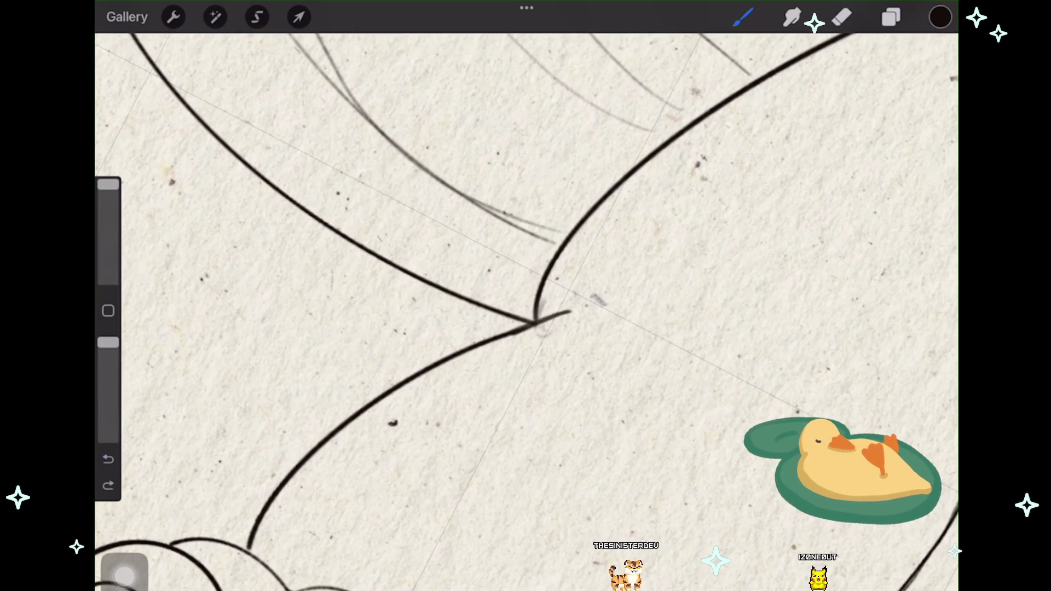
# Step: Zoom in and out over the goldfish to review the restored fin junction
pyautogui.scroll(-10, 525, 307)
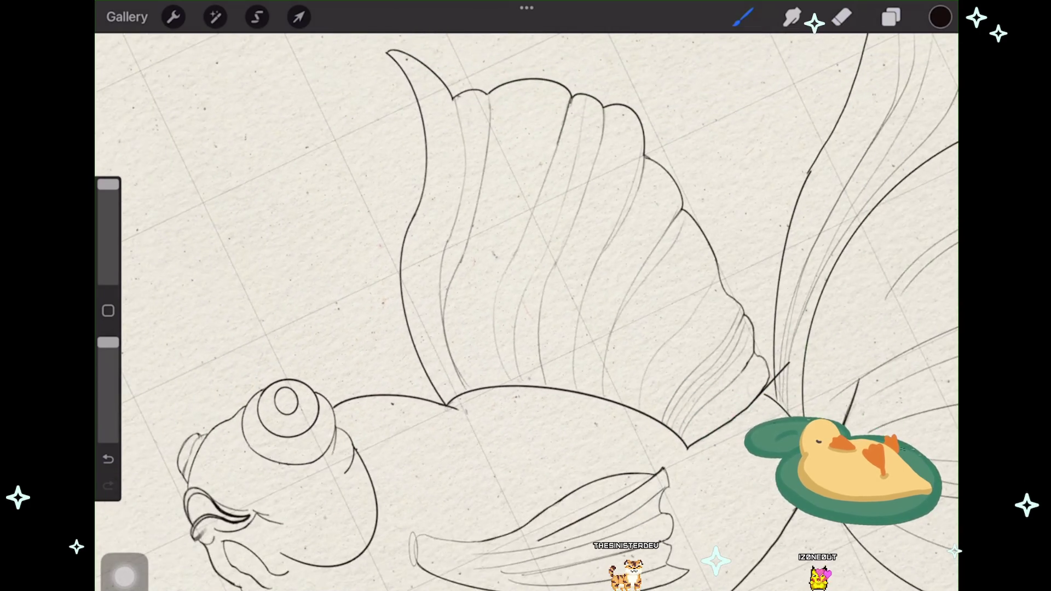
pyautogui.scroll(-2, 525, 306)
pyautogui.scroll(5, 526, 307)
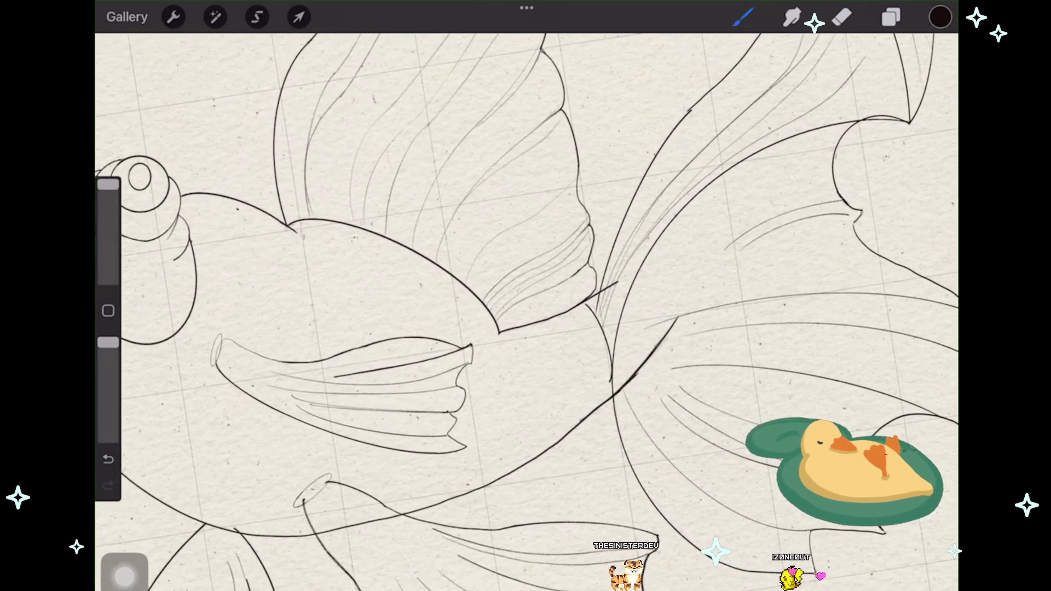
pyautogui.scroll(-5, 525, 307)
pyautogui.scroll(3, 526, 307)
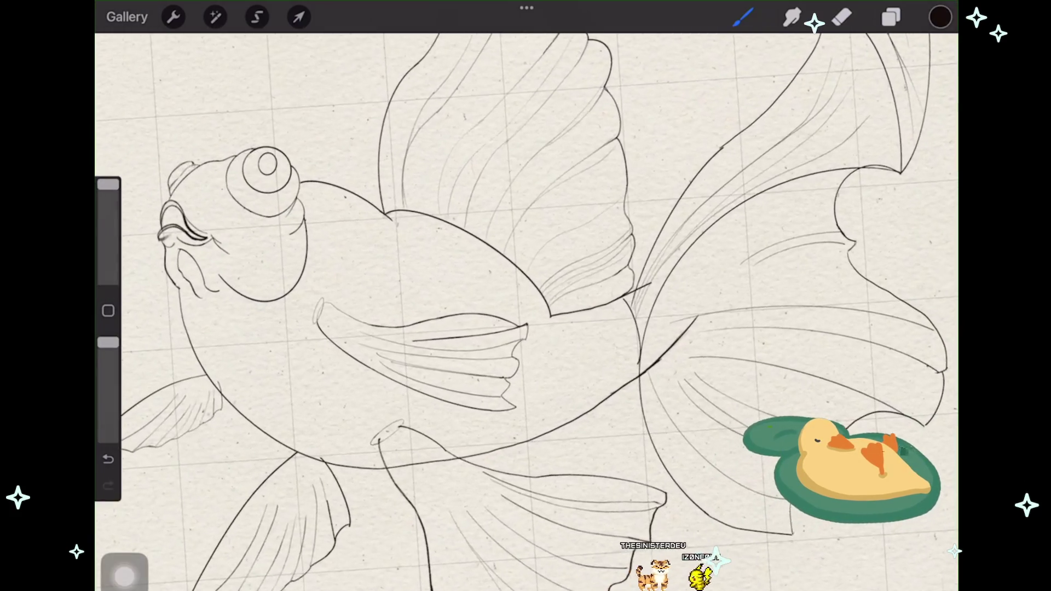
pyautogui.scroll(1, 525, 306)
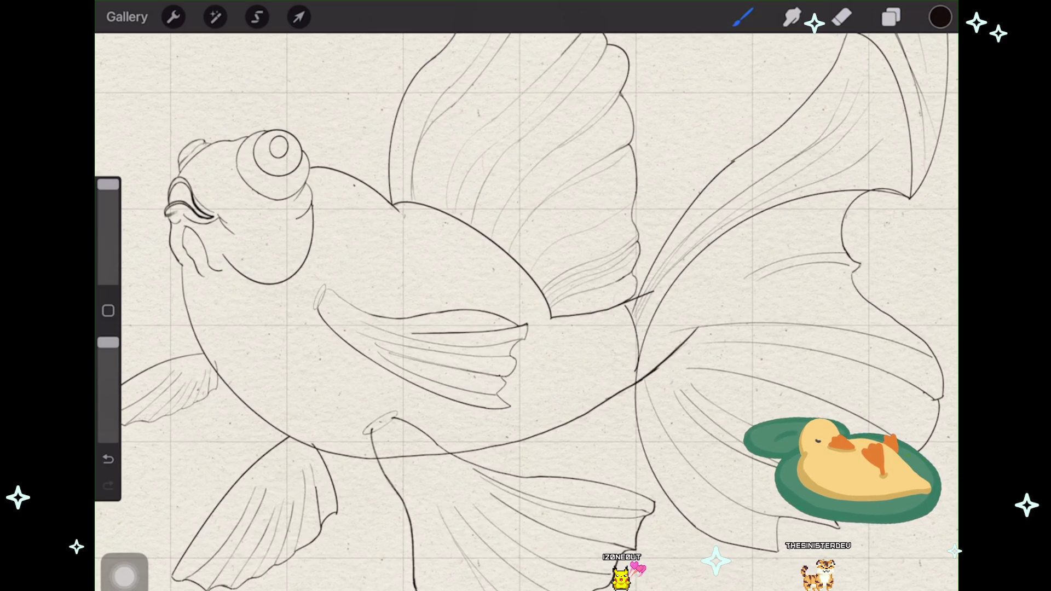
pyautogui.scroll(-3, 525, 307)
pyautogui.scroll(3, 525, 306)
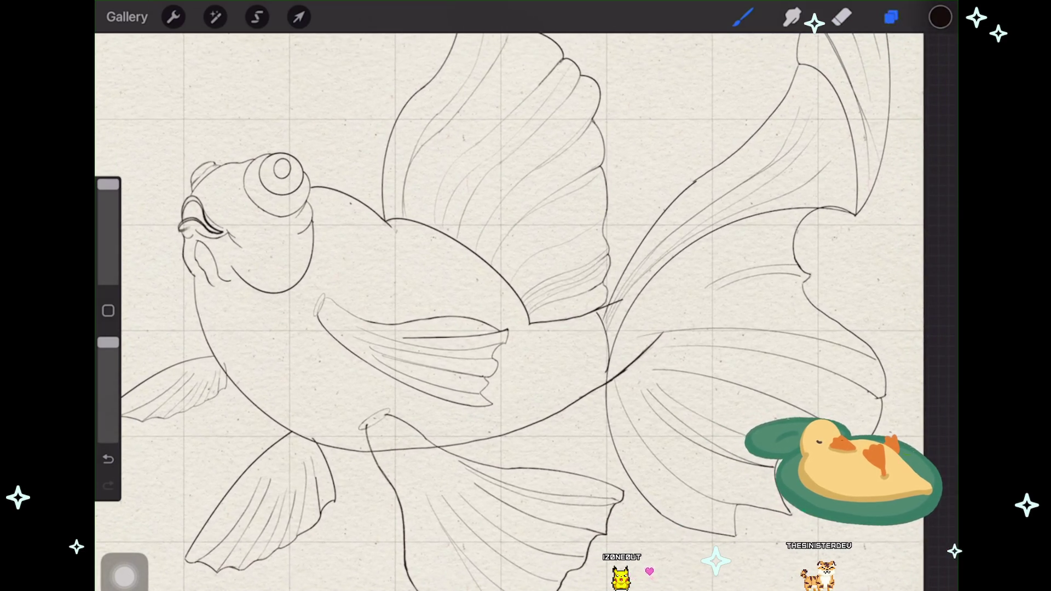
# Step: Collapse the open group, expand Fishy, select Layer 33 and switch to the Eraser
pyautogui.click(891, 16)
pyautogui.click(903, 232)
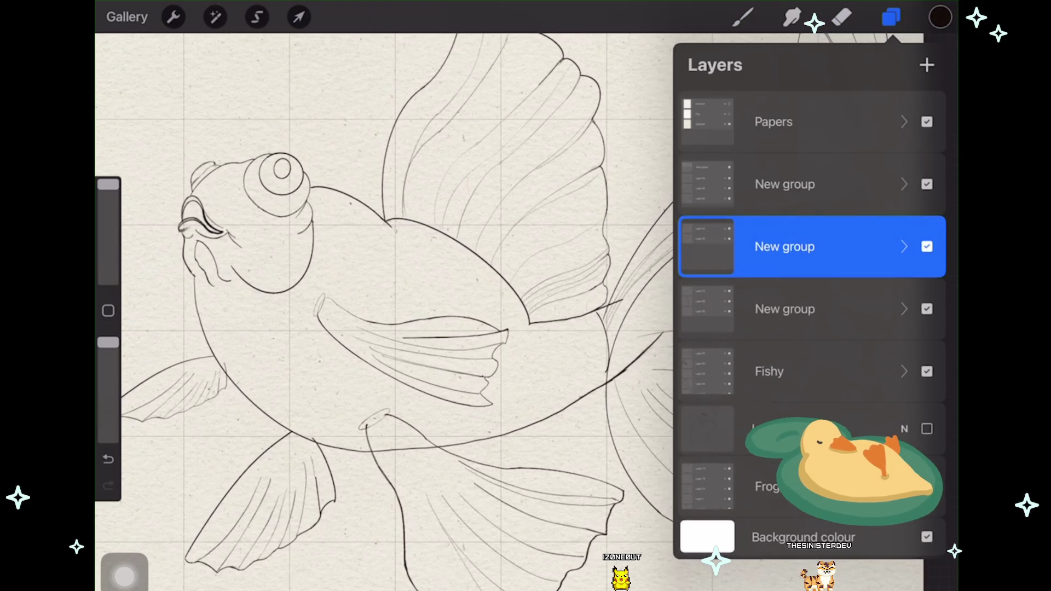
pyautogui.click(904, 371)
pyautogui.scroll(-3, 810, 329)
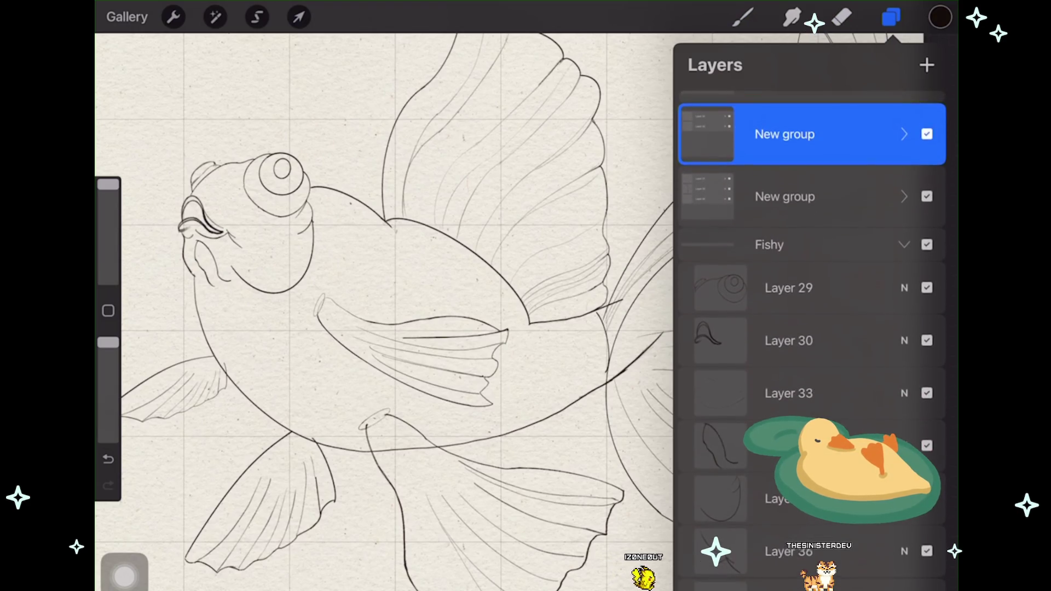
pyautogui.click(788, 394)
pyautogui.click(842, 16)
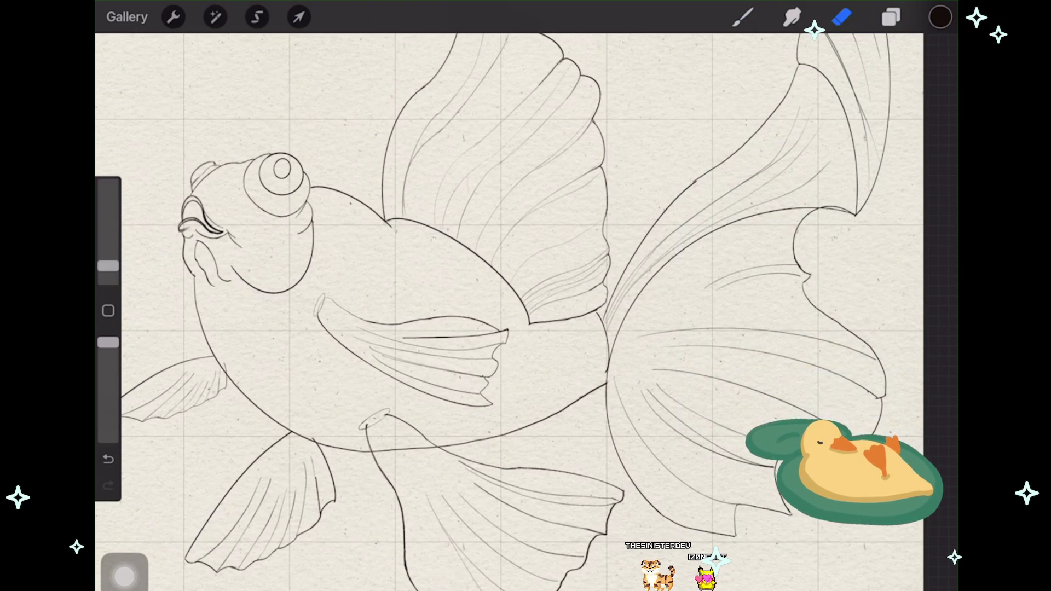
# Step: Collapse Fishy, check and select the fourth New group, and start warping it
pyautogui.scroll(1, 509, 307)
pyautogui.scroll(-2, 509, 307)
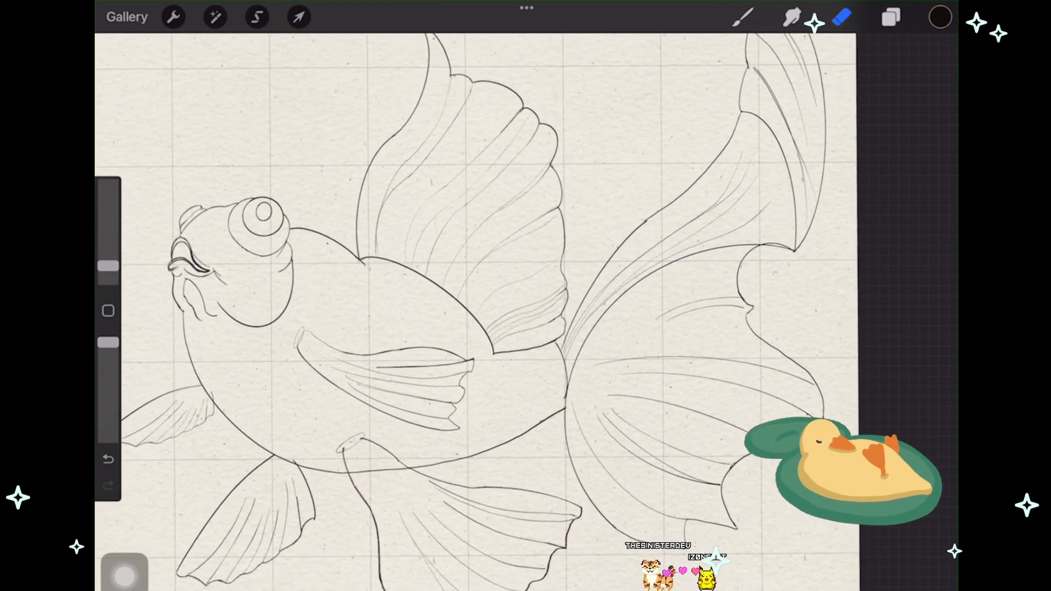
pyautogui.click(891, 17)
pyautogui.click(904, 215)
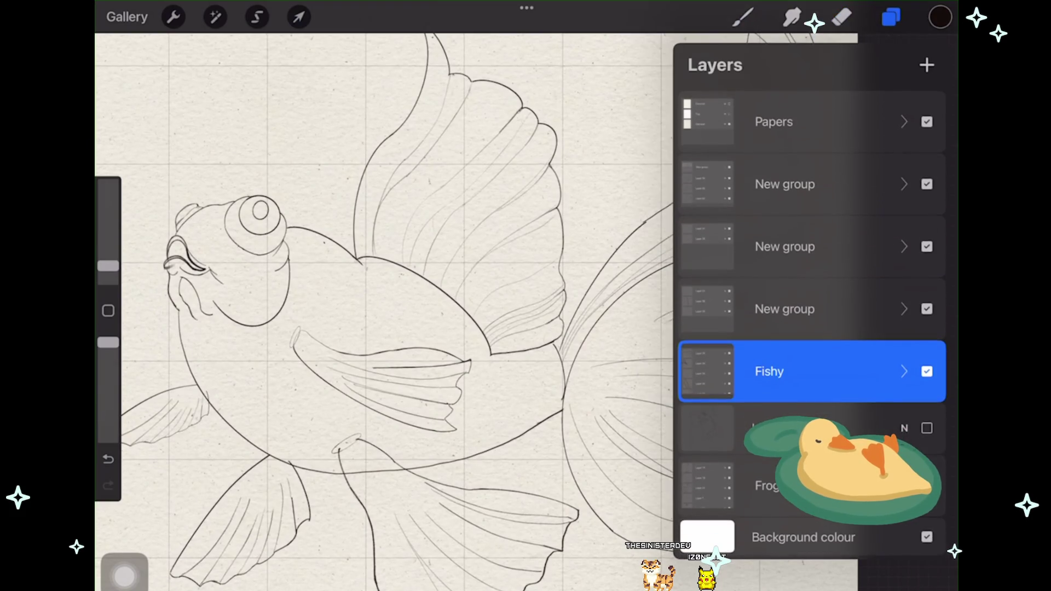
pyautogui.click(926, 308)
pyautogui.click(927, 308)
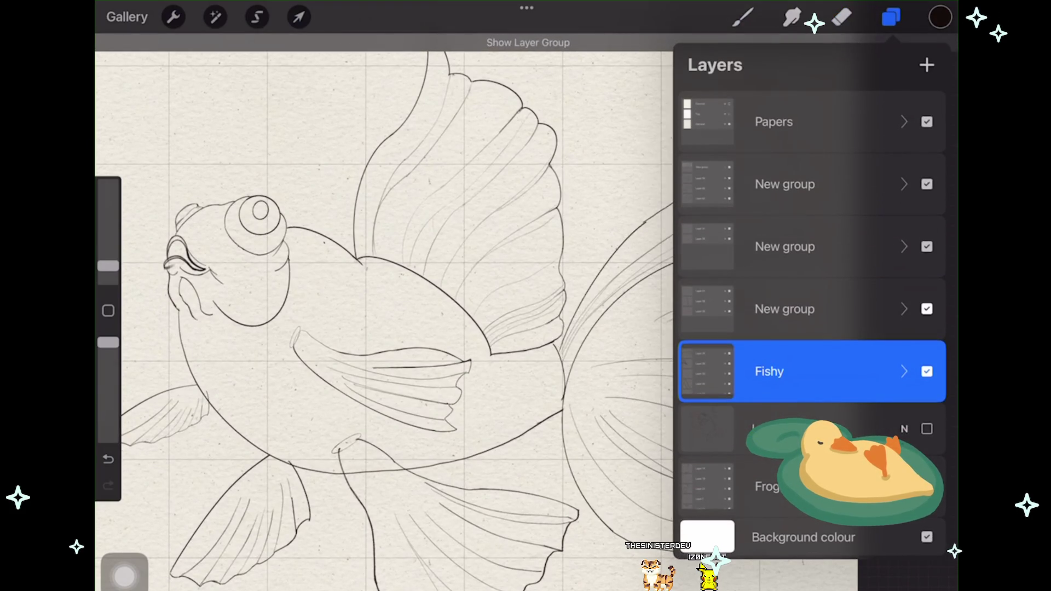
pyautogui.click(784, 309)
pyautogui.click(299, 17)
pyautogui.scroll(-1, 509, 307)
# Step: Warp the group's tail-fin lines slightly to the right and commit
pyautogui.moveTo(657, 329); pyautogui.dragTo(655, 330)
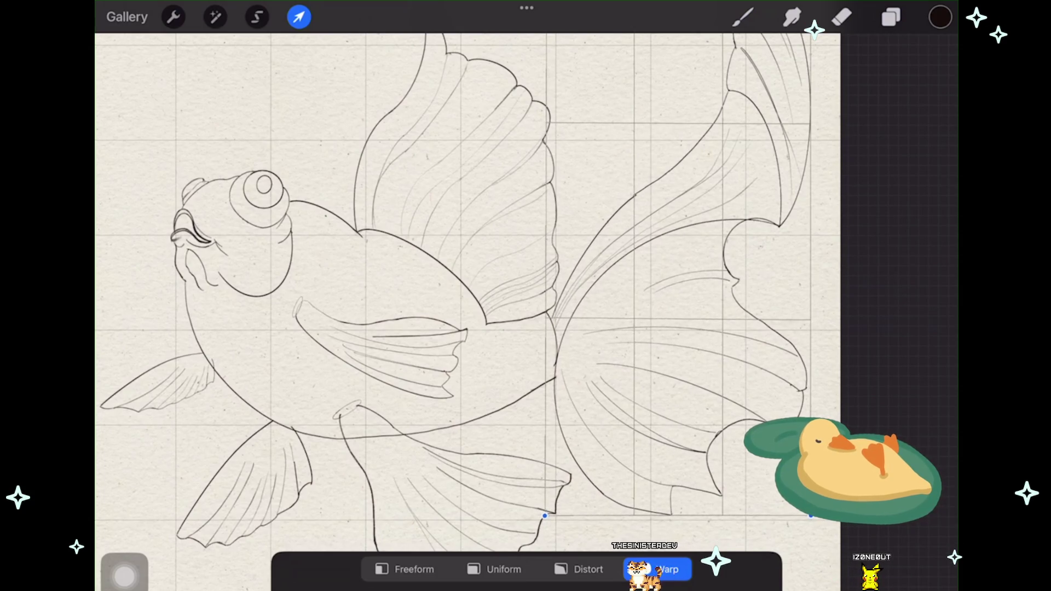
pyautogui.moveTo(550, 339); pyautogui.dragTo(558, 342)
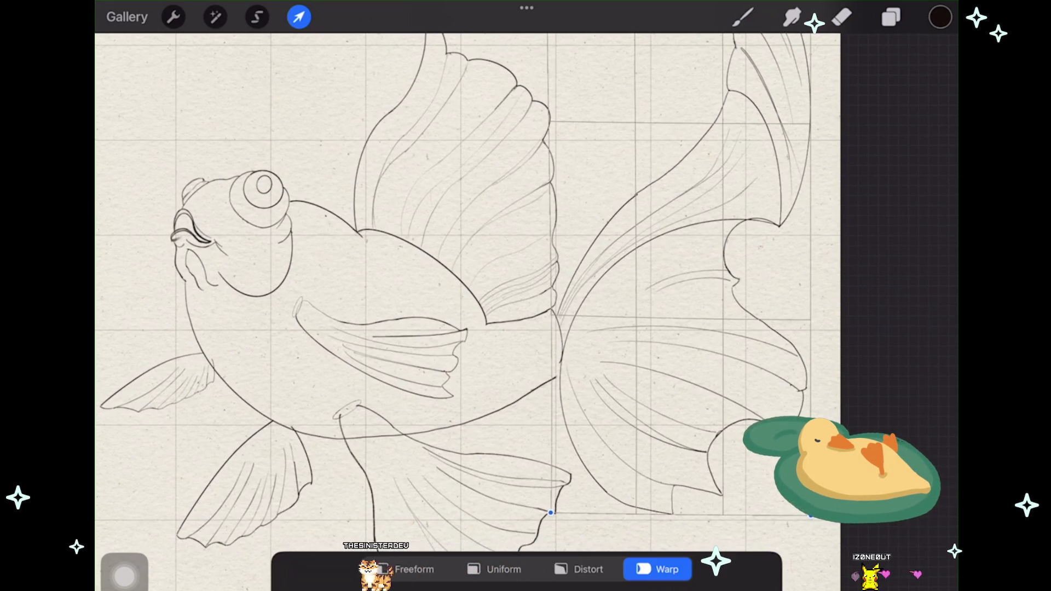
pyautogui.press('e')
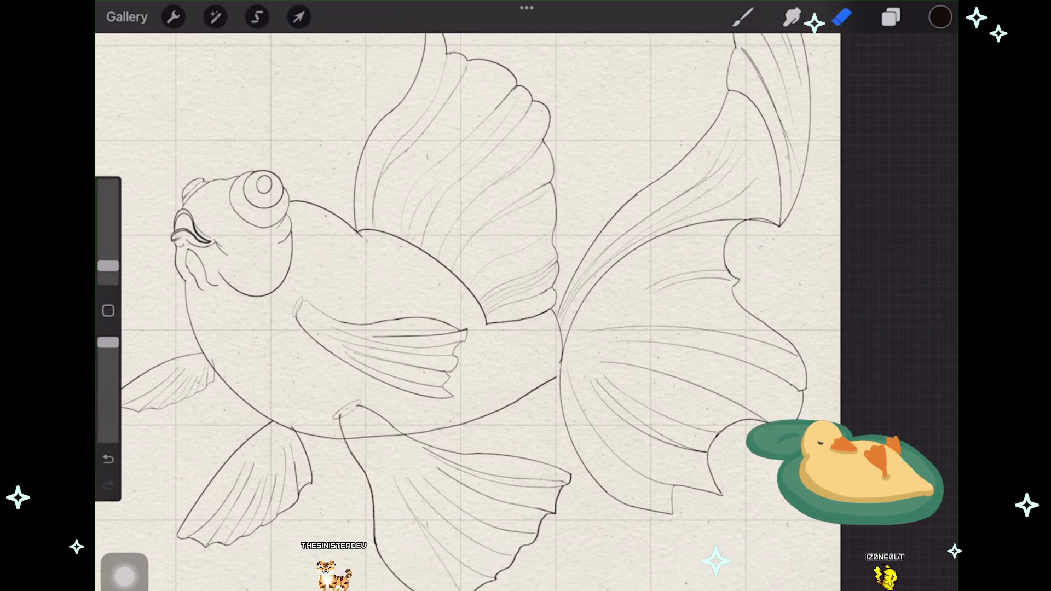
# Step: Expand the group, check a layer's visibility, and select Layer 30
pyautogui.click(891, 17)
pyautogui.click(904, 295)
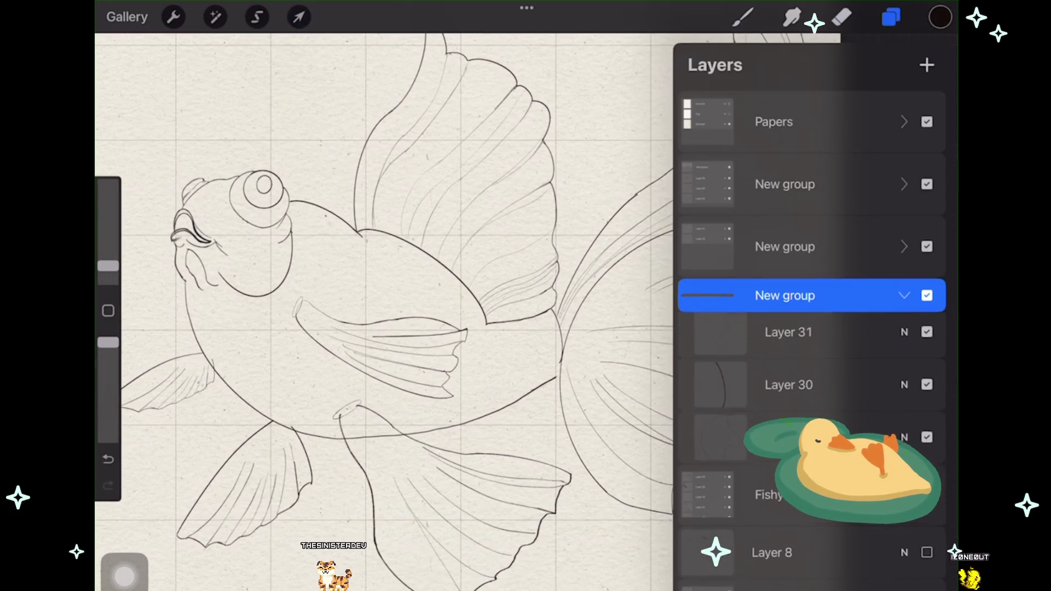
pyautogui.click(927, 338)
pyautogui.click(927, 338)
pyautogui.click(927, 338)
pyautogui.click(926, 337)
pyautogui.click(788, 390)
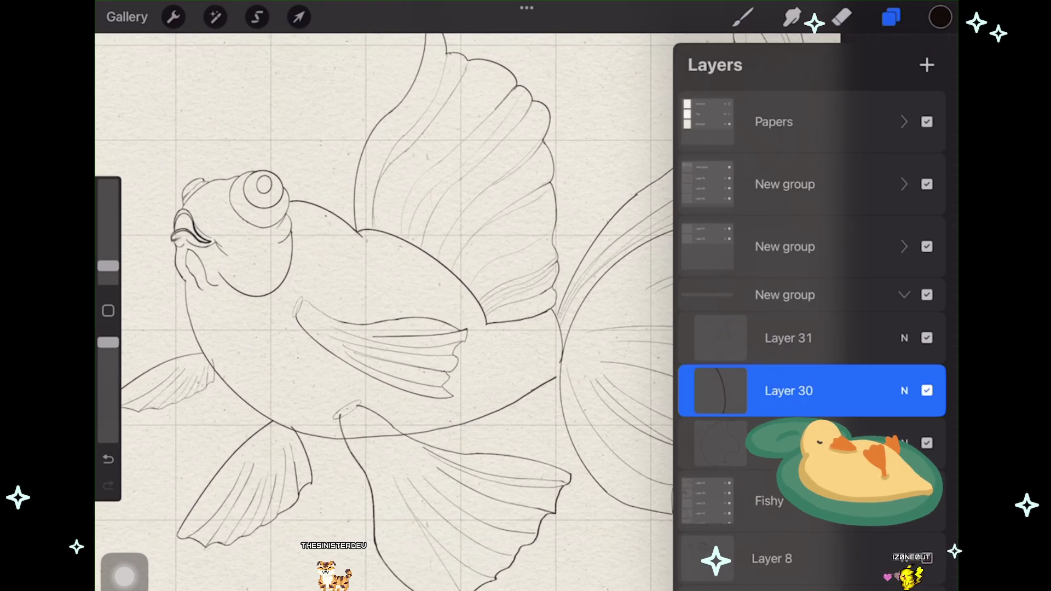
# Step: Warp Layer 30's line down toward the body outline and its left side outward
pyautogui.click(299, 17)
pyautogui.click(891, 17)
pyautogui.scroll(5, 476, 459)
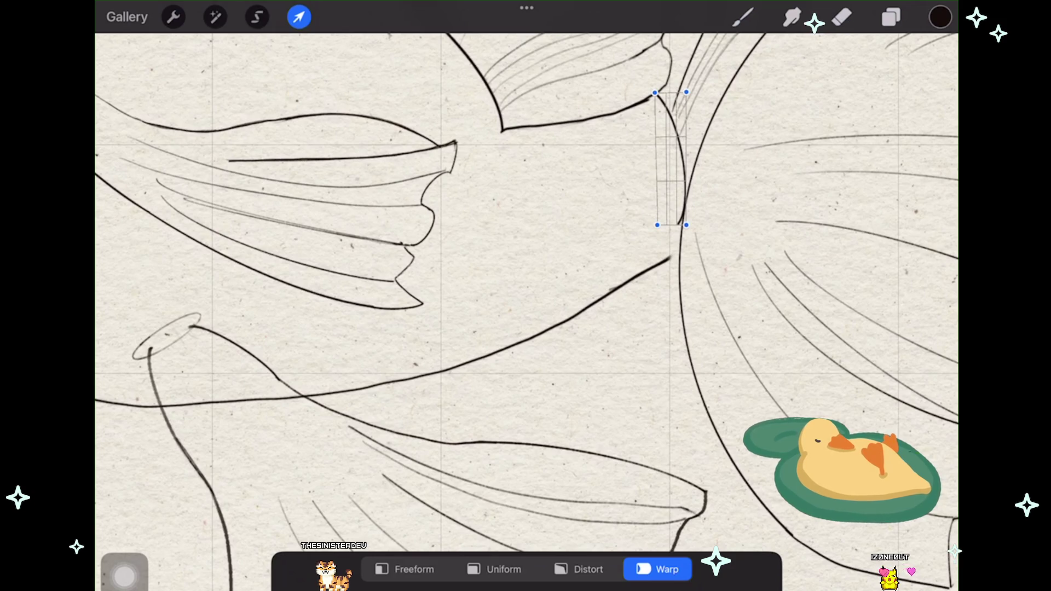
pyautogui.moveTo(686, 224); pyautogui.dragTo(681, 259)
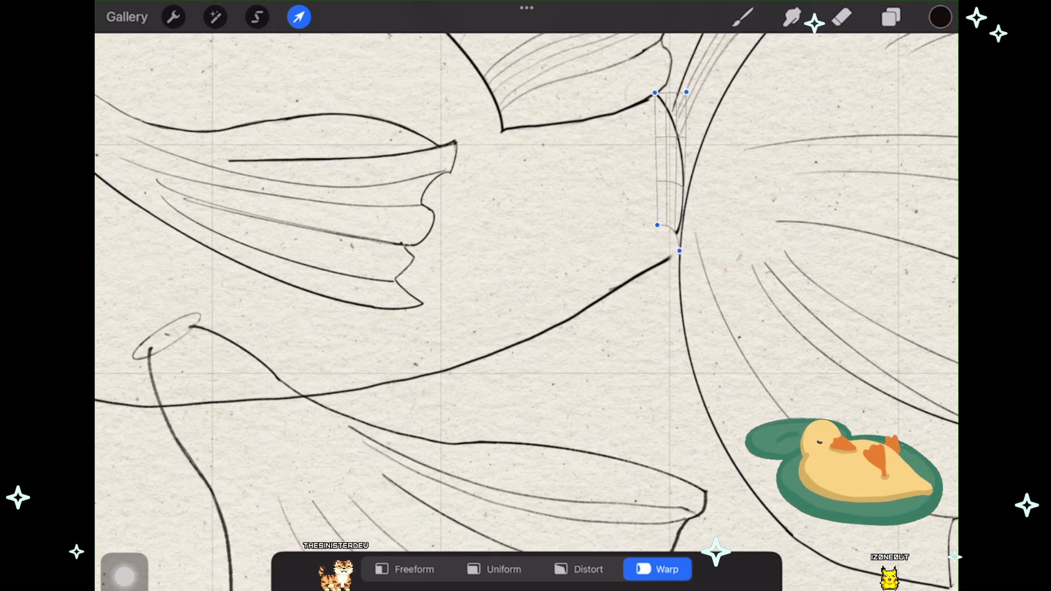
pyautogui.moveTo(681, 259); pyautogui.dragTo(679, 266)
pyautogui.moveTo(657, 224); pyautogui.dragTo(630, 238)
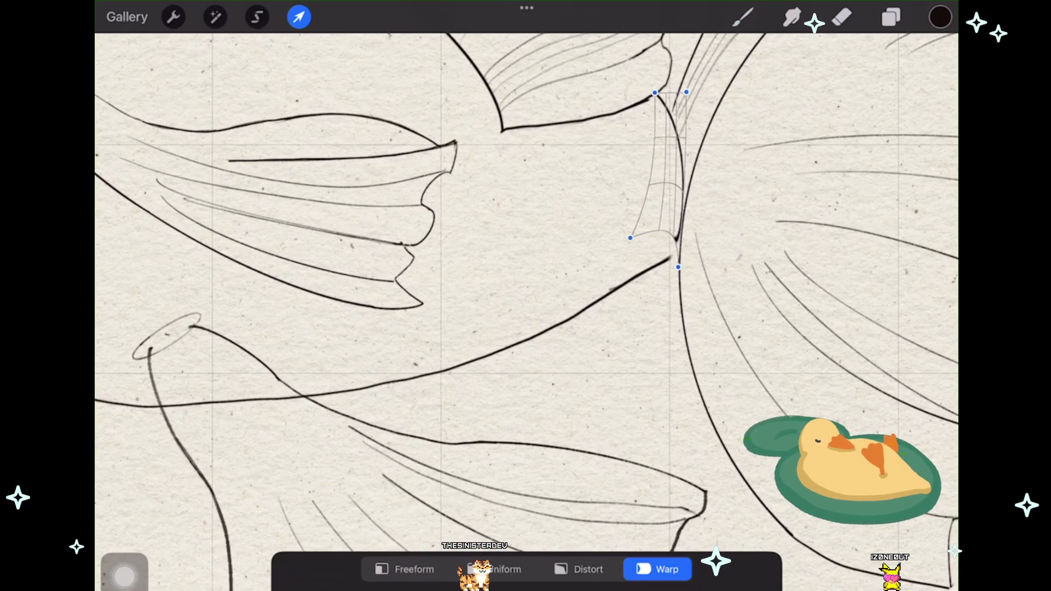
pyautogui.press('e')
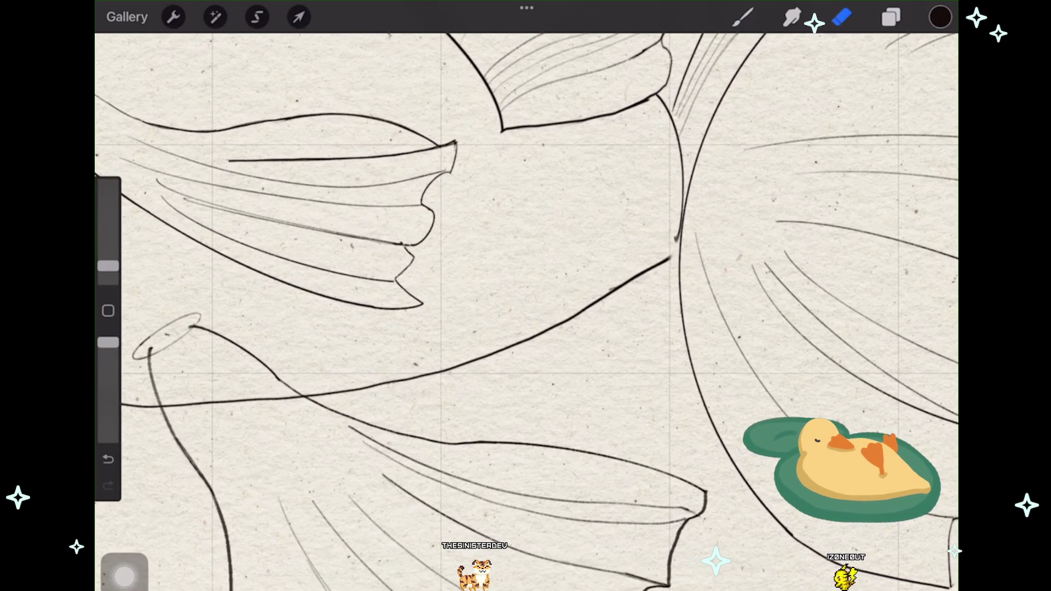
# Step: Draw a stroke joining the tail curve to the body line, then undo it
pyautogui.press('b')
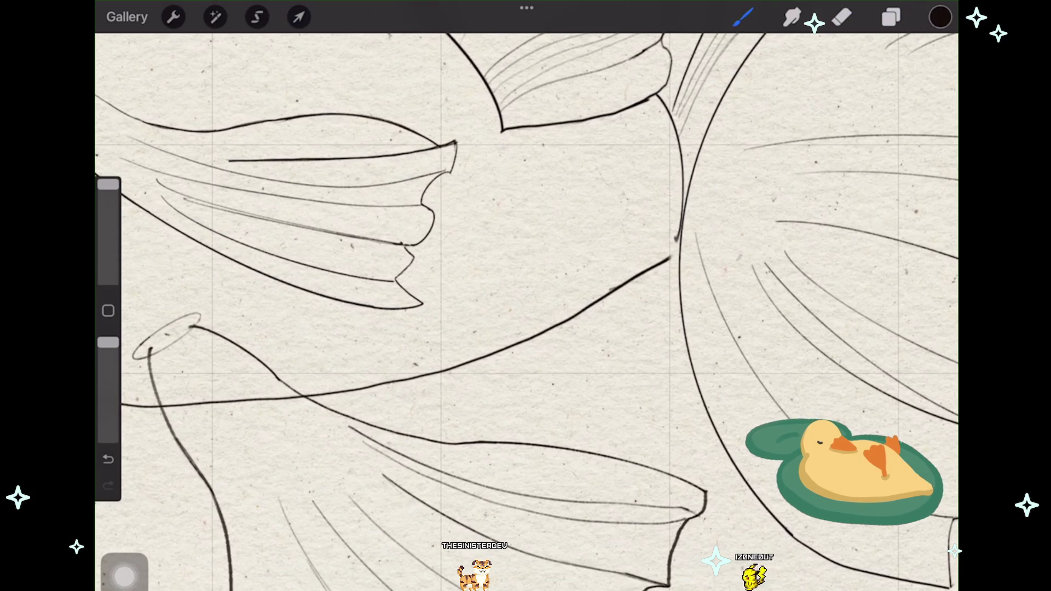
pyautogui.moveTo(682, 213); pyautogui.dragTo(663, 264)
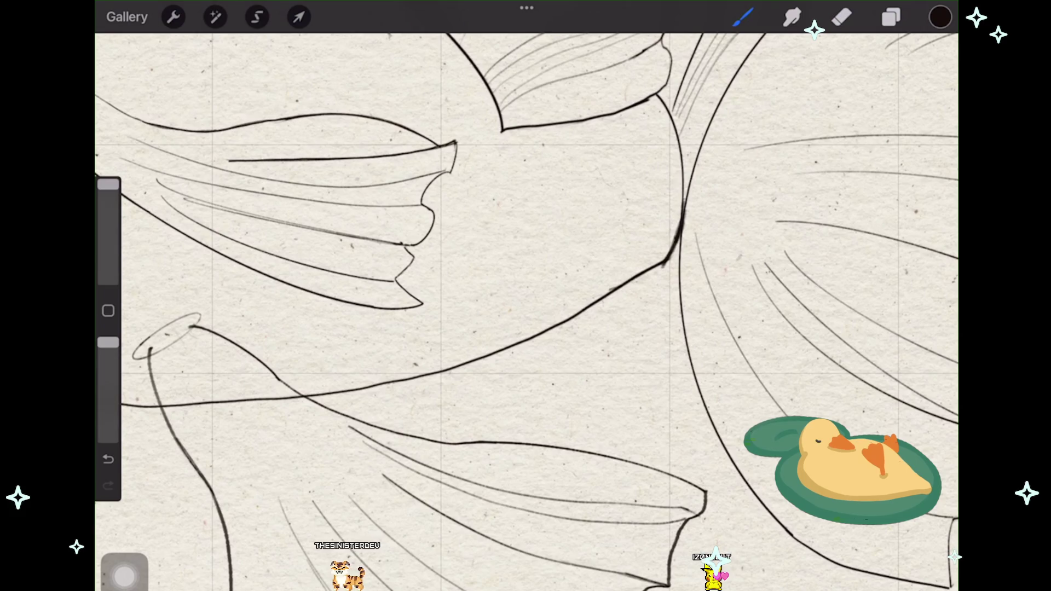
pyautogui.hotkey('ctrl', 'z')
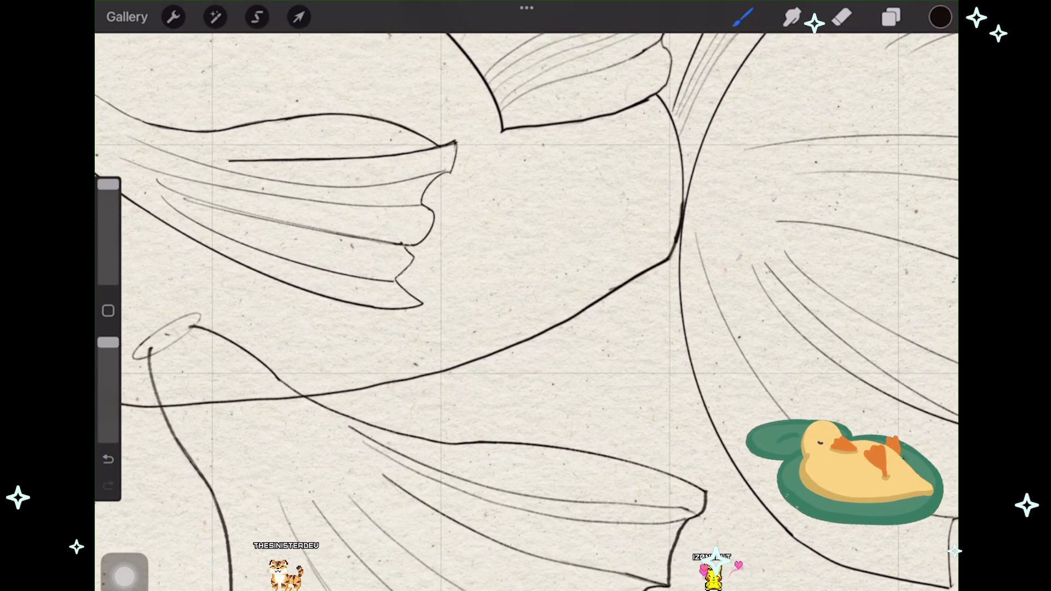
pyautogui.scroll(-10, 525, 312)
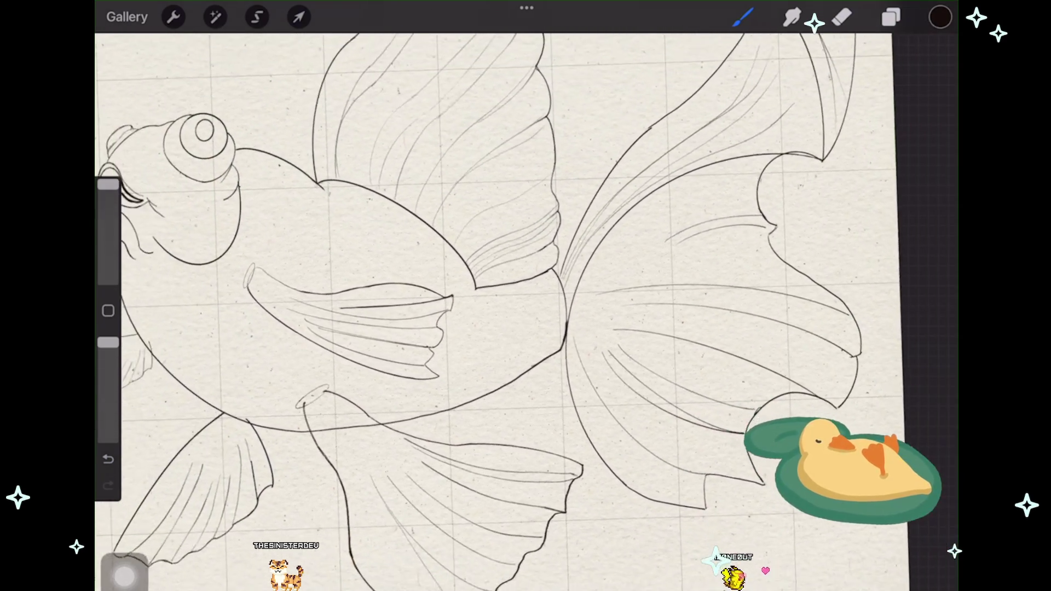
# Step: Warp the tail's left edge on Layer 35 slightly left and commit
pyautogui.scroll(-3, 525, 312)
pyautogui.scroll(-3, 526, 301)
pyautogui.click(891, 17)
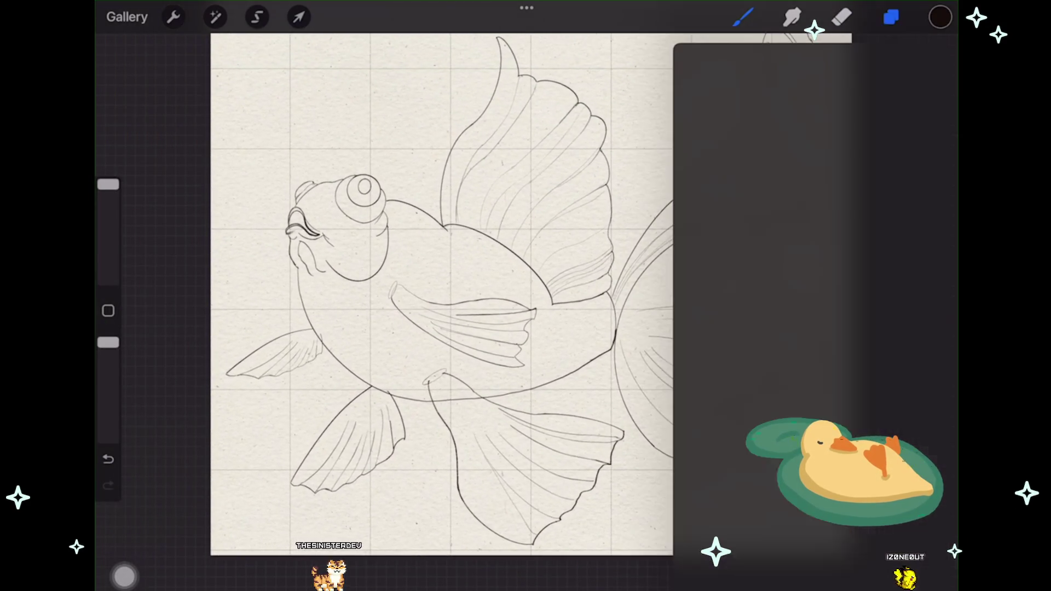
pyautogui.click(785, 267)
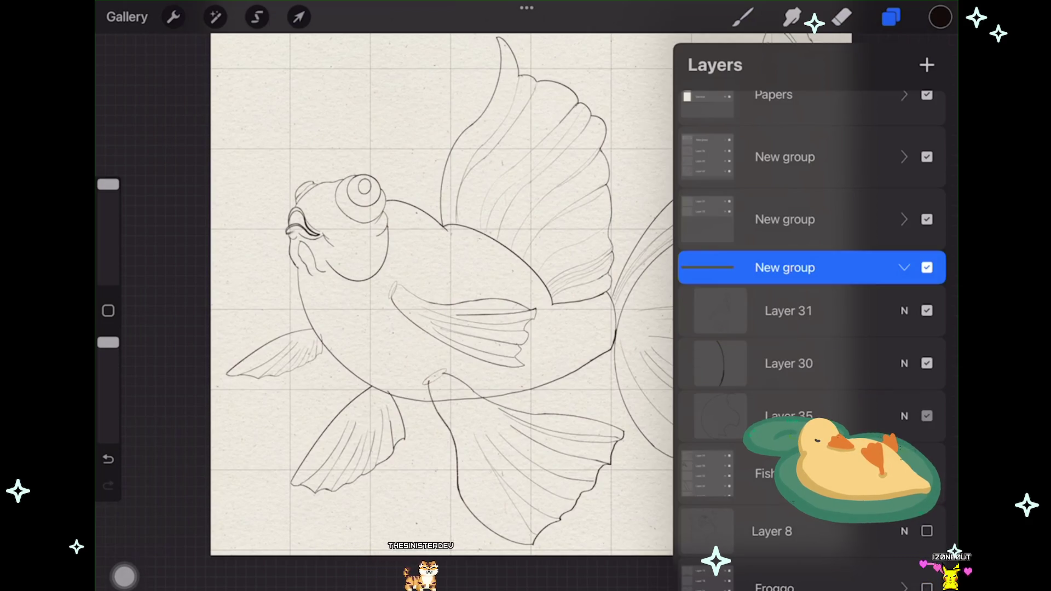
pyautogui.click(788, 416)
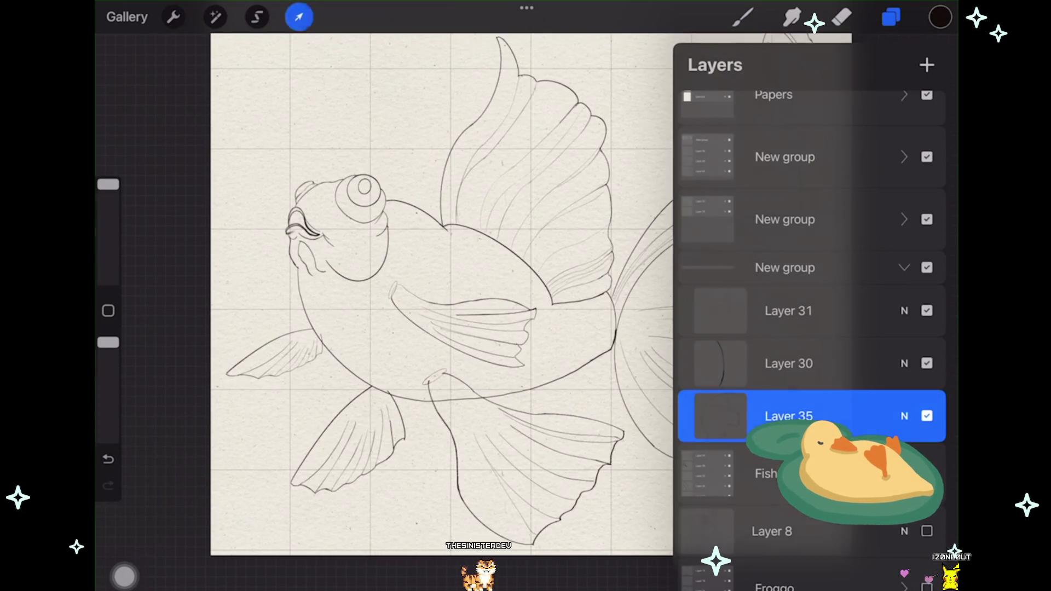
pyautogui.click(299, 17)
pyautogui.moveTo(624, 340); pyautogui.dragTo(618, 339)
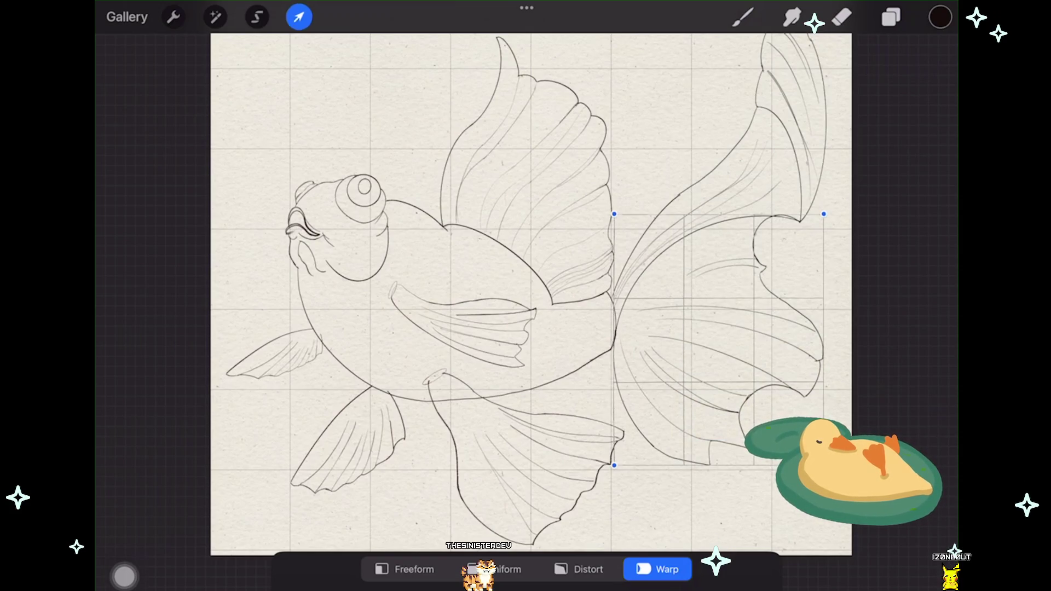
pyautogui.press('b')
# Step: Select Layer 31 and warp its fin and tail lines slightly left
pyautogui.scroll(2, 523, 307)
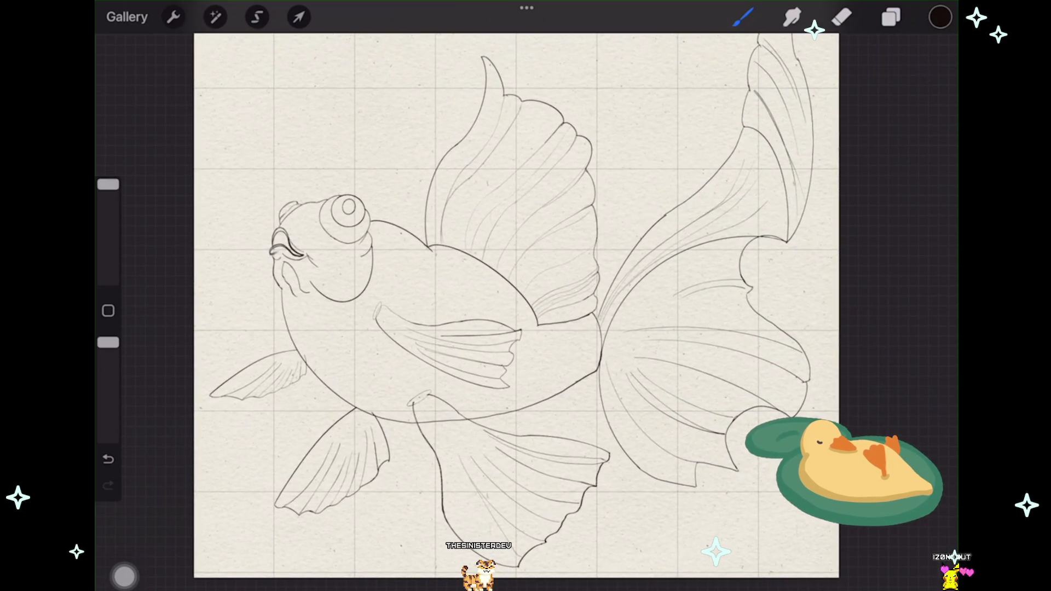
pyautogui.click(891, 17)
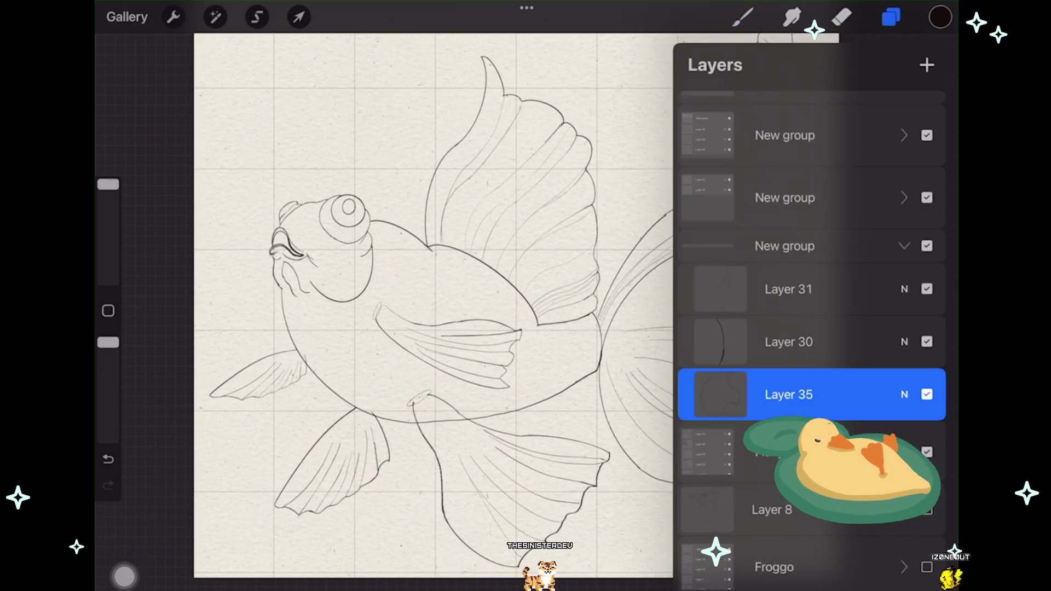
pyautogui.click(788, 289)
pyautogui.click(299, 17)
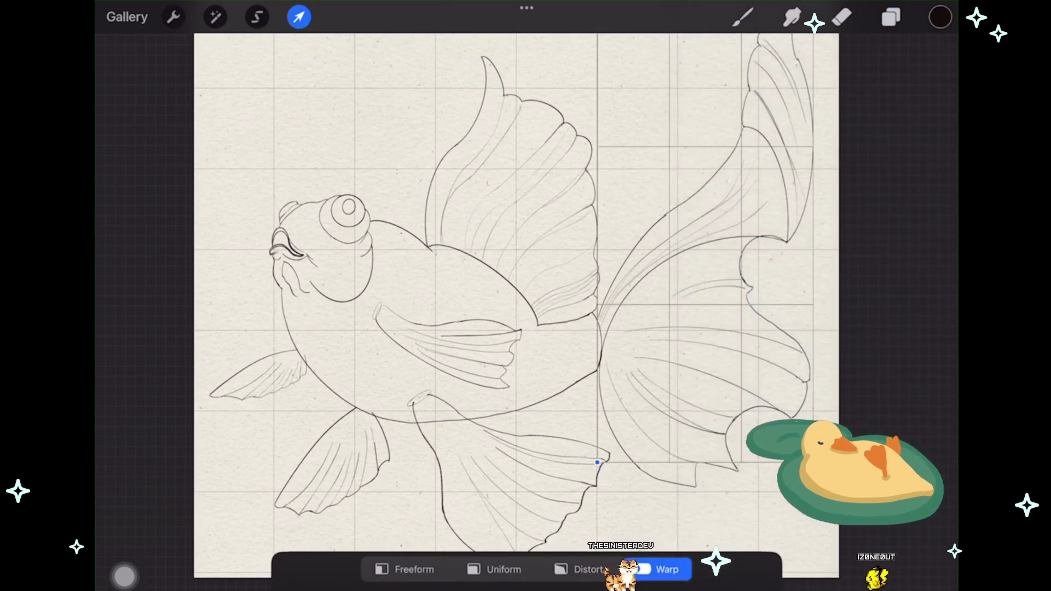
pyautogui.moveTo(597, 463); pyautogui.dragTo(596, 463)
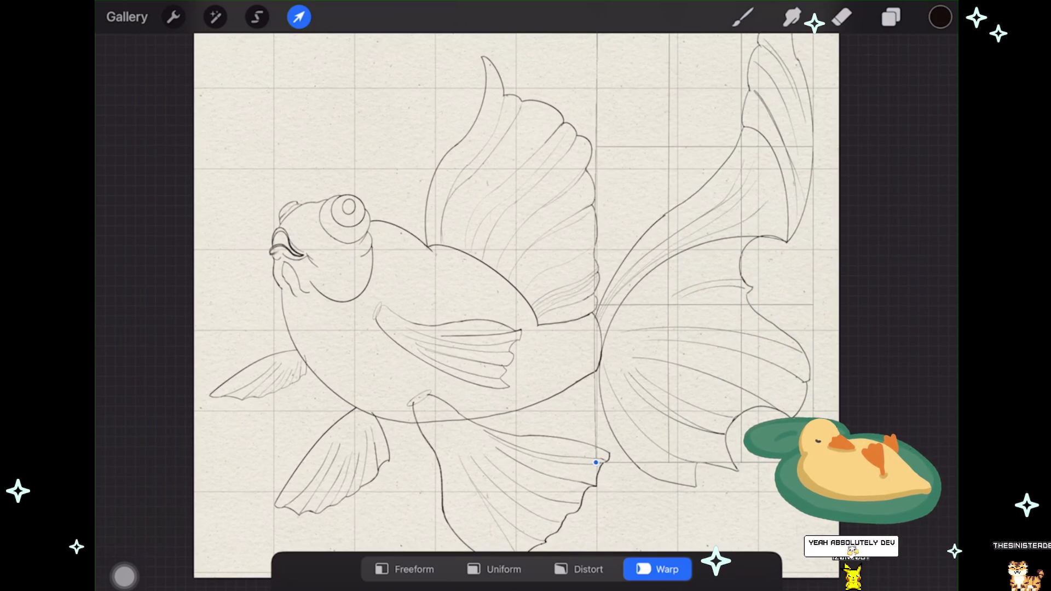
# Step: Commit the Layer 31 warp and make Layer 31 visible again
pyautogui.press('b')
pyautogui.scroll(5, 548, 284)
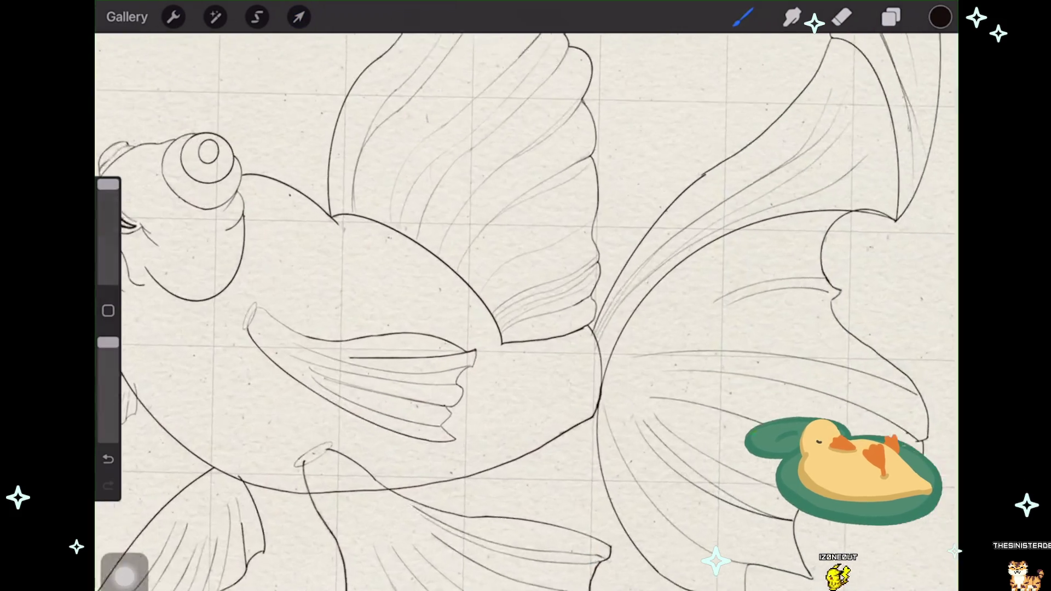
pyautogui.click(891, 17)
pyautogui.click(927, 337)
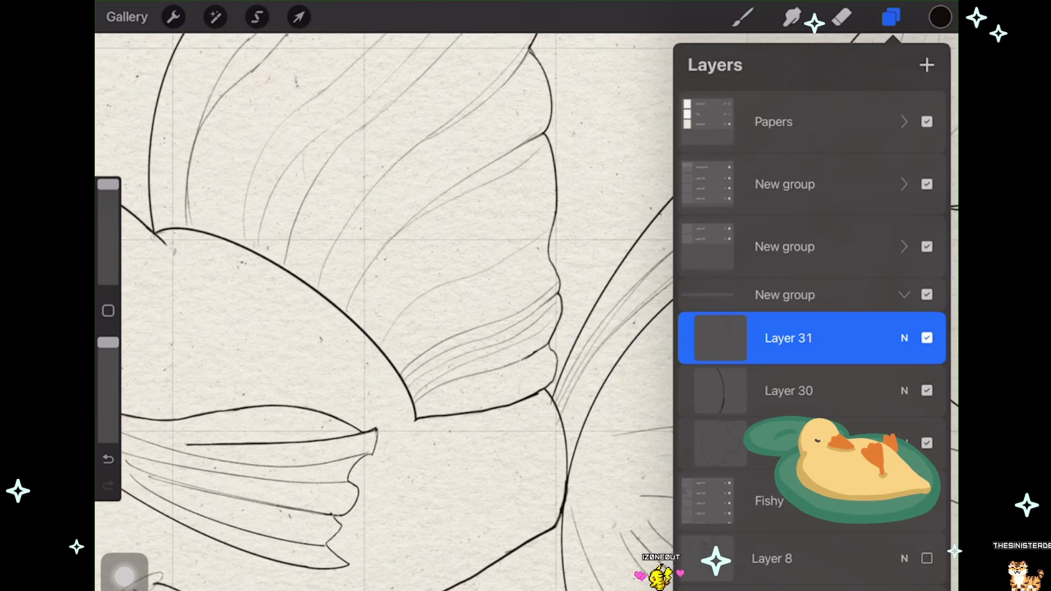
pyautogui.click(891, 17)
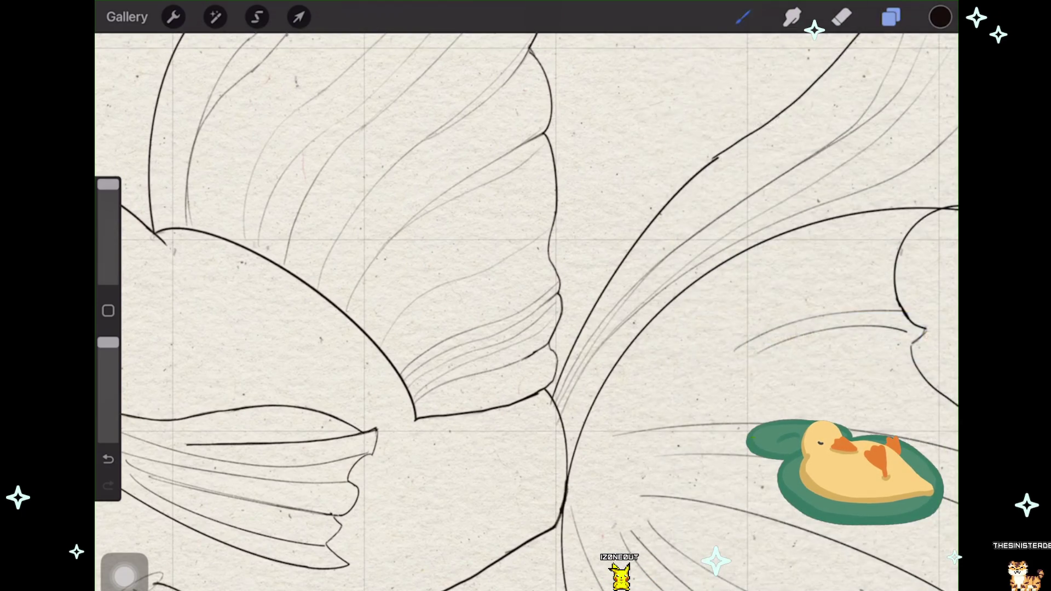
pyautogui.scroll(-3, 525, 306)
pyautogui.scroll(-5, 574, 298)
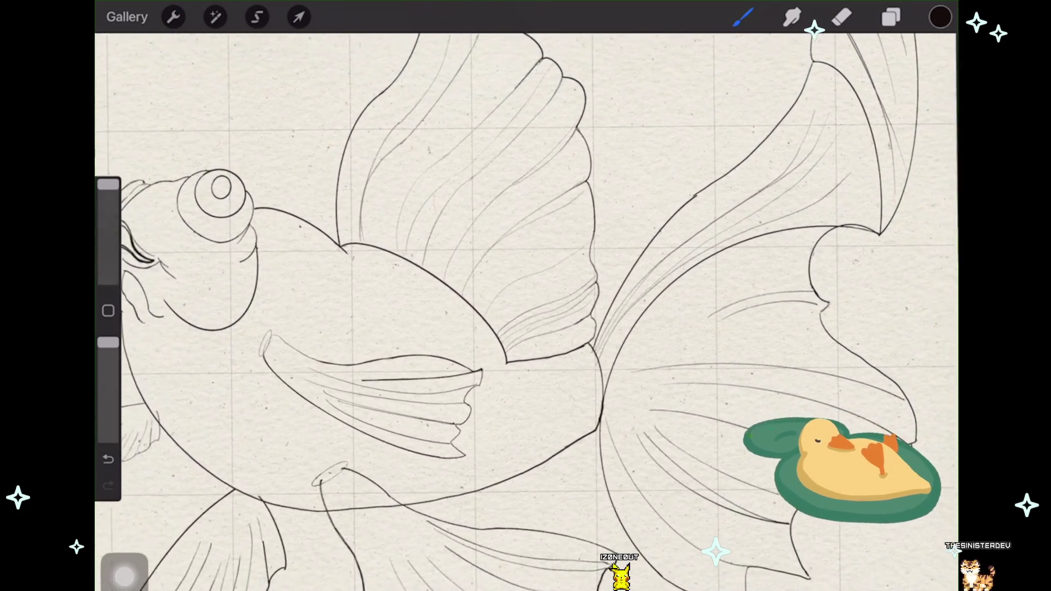
pyautogui.scroll(2, 552, 298)
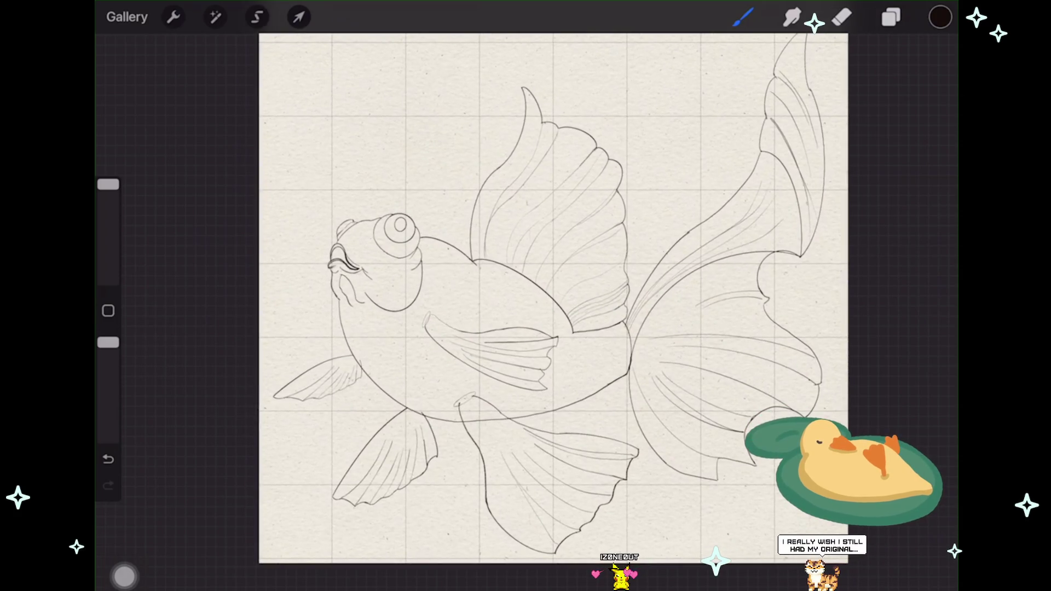
# Step: Select the layer below Layer 31, start a warp, then undo the mistake
pyautogui.click(891, 17)
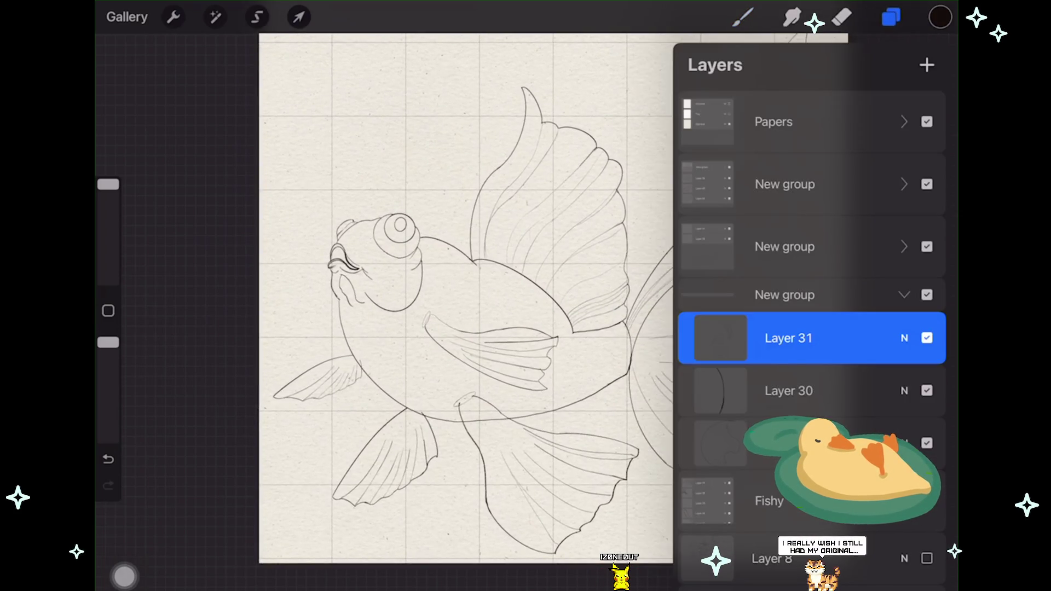
pyautogui.click(788, 442)
pyautogui.click(299, 16)
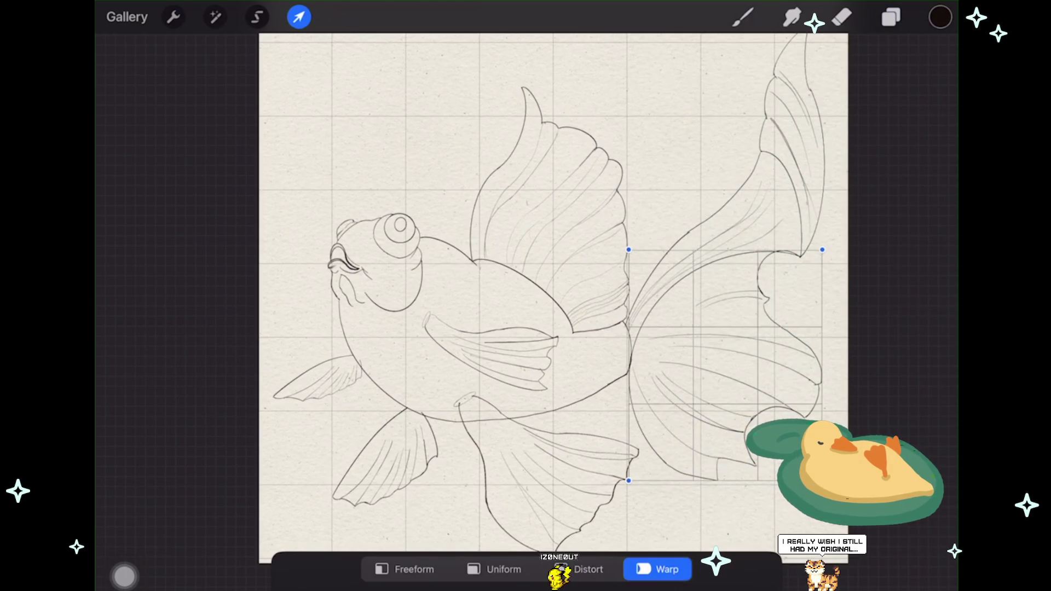
pyautogui.hotkey('ctrl', 'z')
pyautogui.hotkey('ctrl', 'z')
# Step: Select Layer 35 below Layer 30 and apply a fresh warp to the tail
pyautogui.click(891, 17)
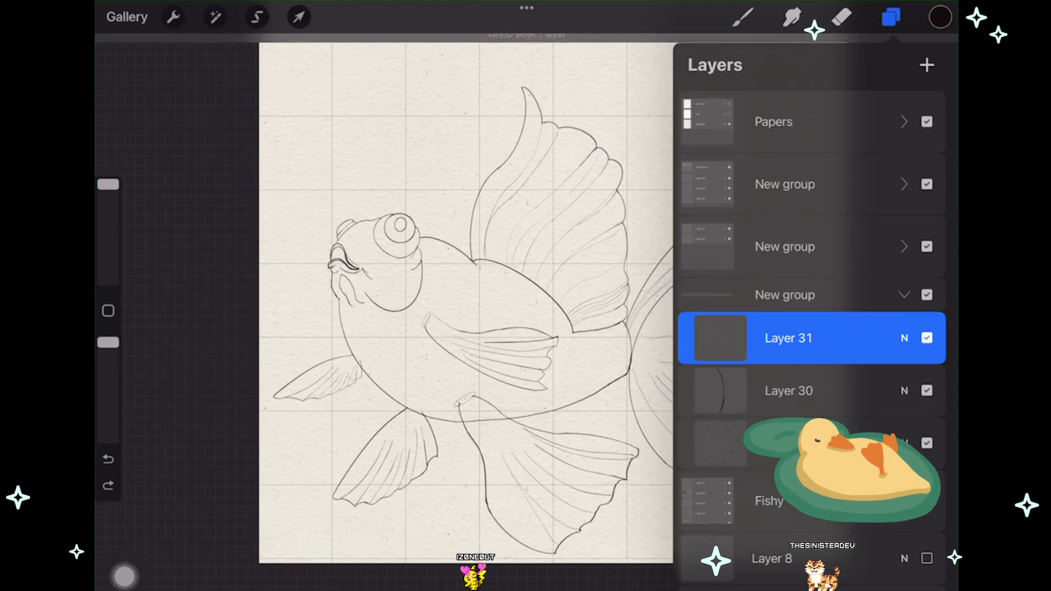
pyautogui.scroll(5, 465, 301)
pyautogui.click(788, 442)
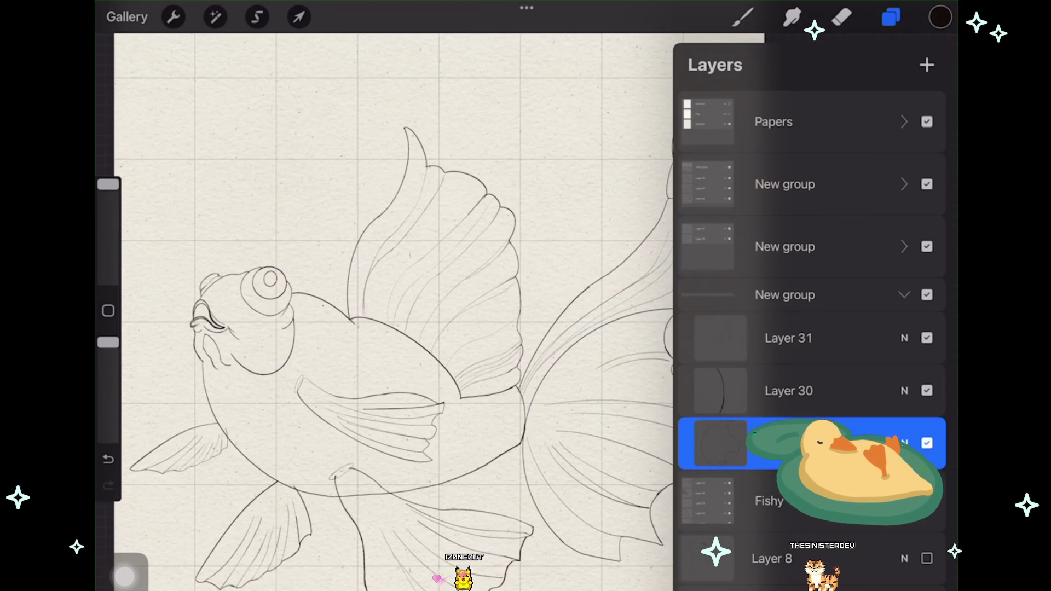
pyautogui.click(299, 17)
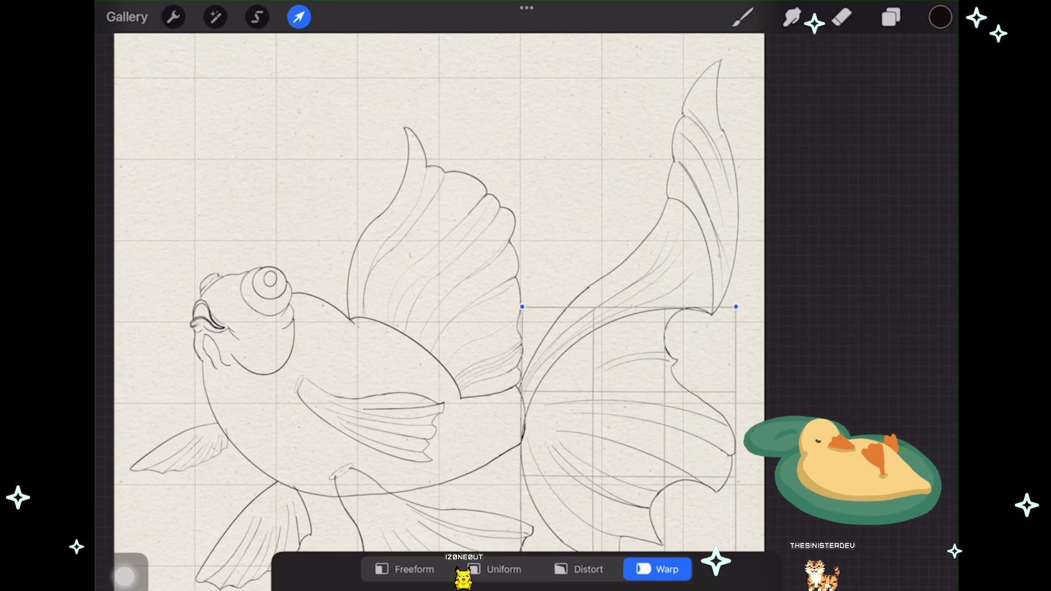
pyautogui.press('b')
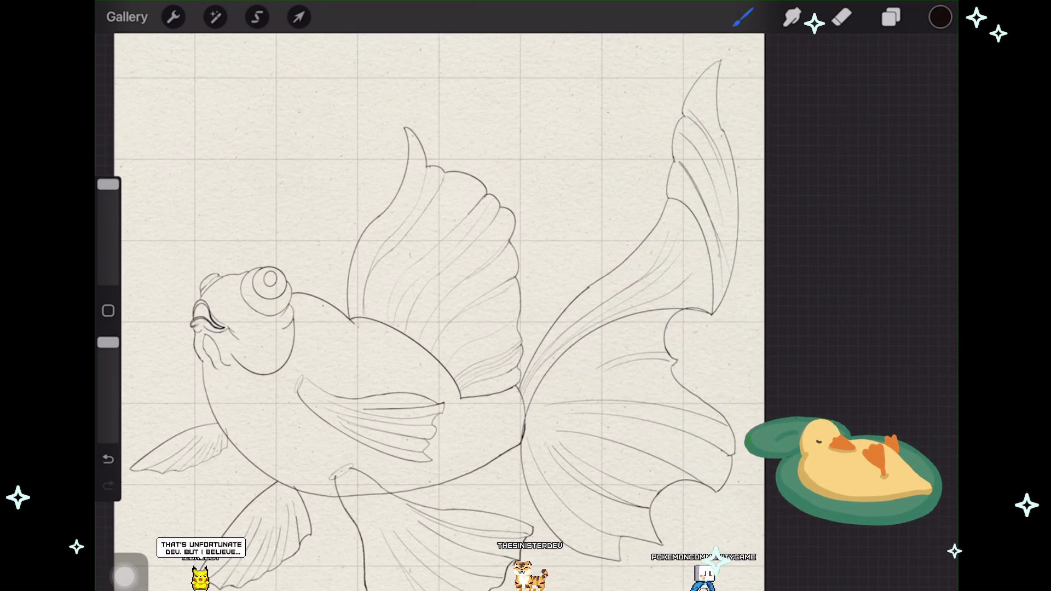
# Step: Collapse the New group and toggle the Fishy group's visibility to compare lines
pyautogui.scroll(1, 452, 312)
pyautogui.scroll(1, 469, 312)
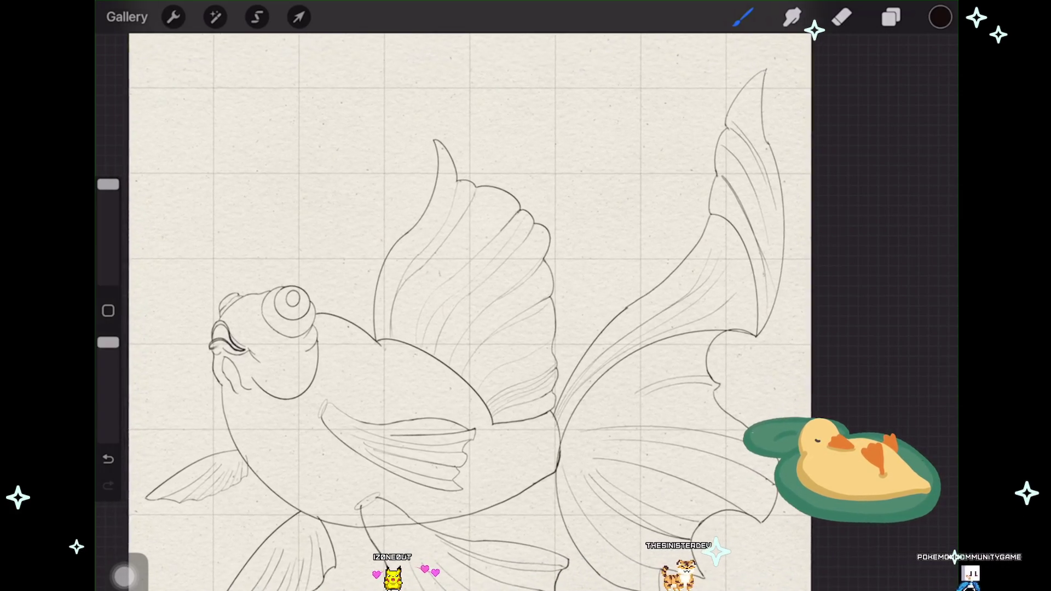
pyautogui.click(891, 17)
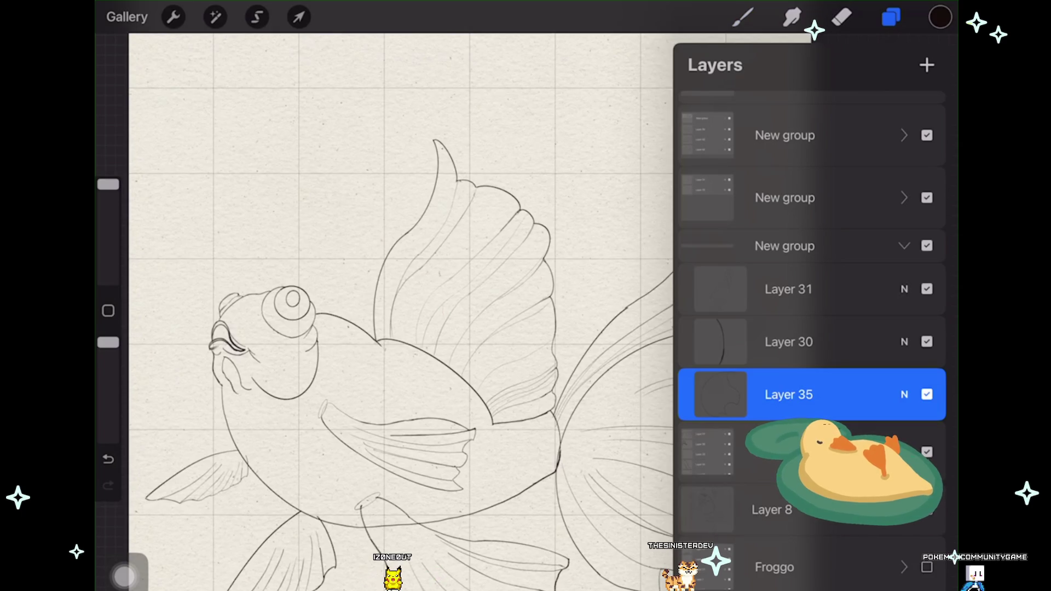
pyautogui.click(904, 246)
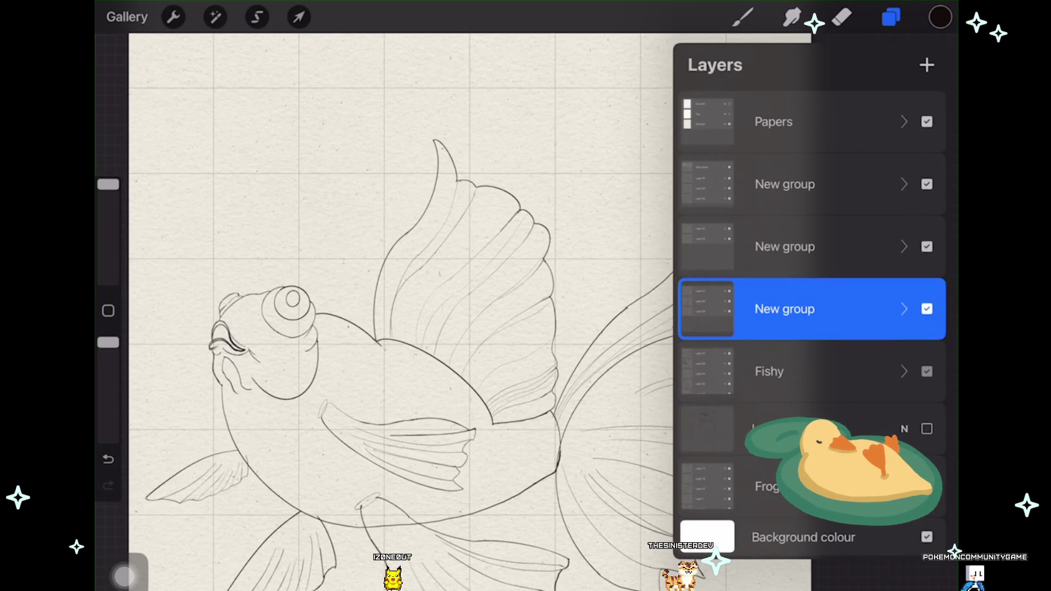
pyautogui.doubleClick(926, 371)
pyautogui.click(926, 371)
pyautogui.click(927, 371)
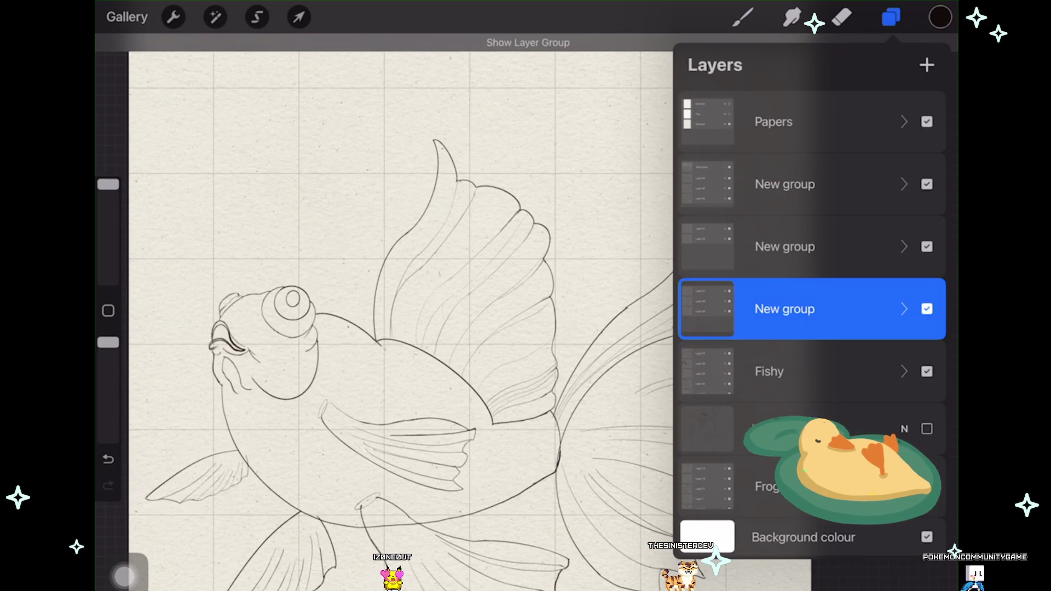
# Step: Expand Fishy, select the layer holding the belly lines, and switch to the Eraser
pyautogui.scroll(-2, 399, 312)
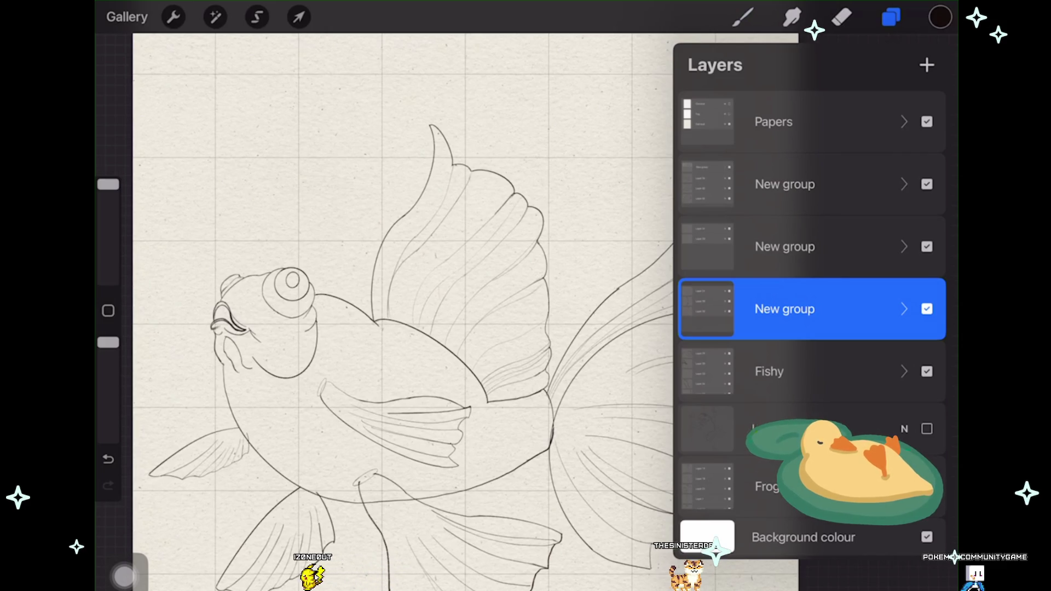
pyautogui.scroll(-3, 400, 312)
pyautogui.scroll(-1, 399, 312)
pyautogui.click(904, 372)
pyautogui.scroll(-1, 812, 328)
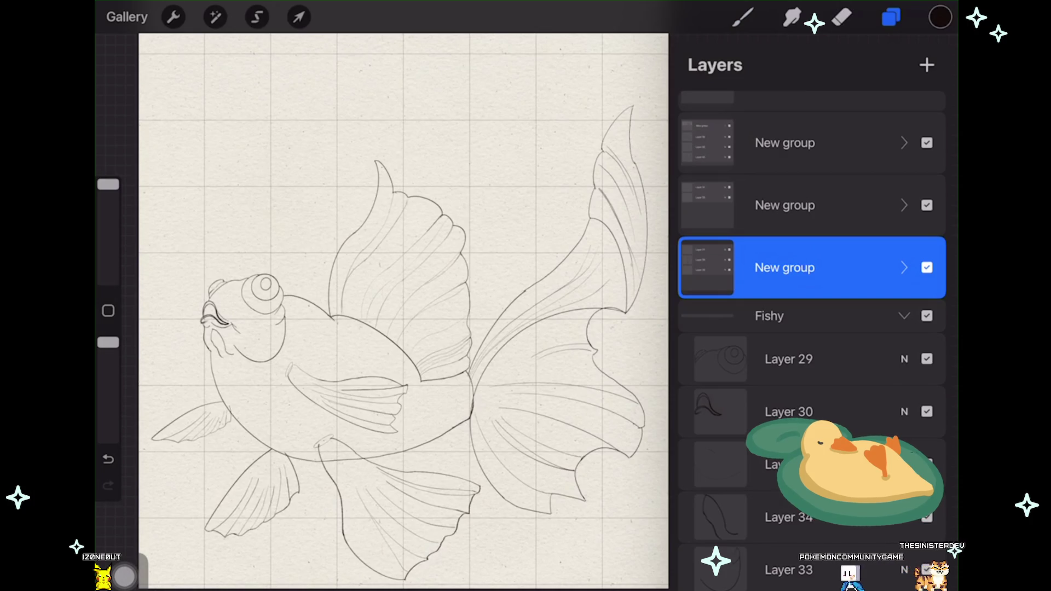
pyautogui.click(926, 517)
pyautogui.click(927, 518)
pyautogui.click(767, 464)
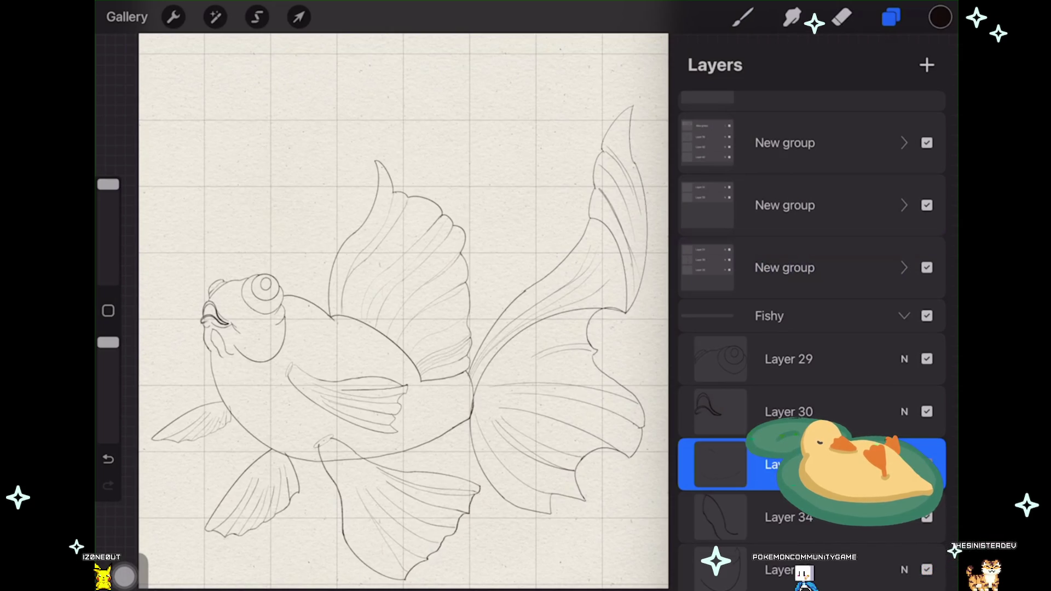
pyautogui.click(841, 17)
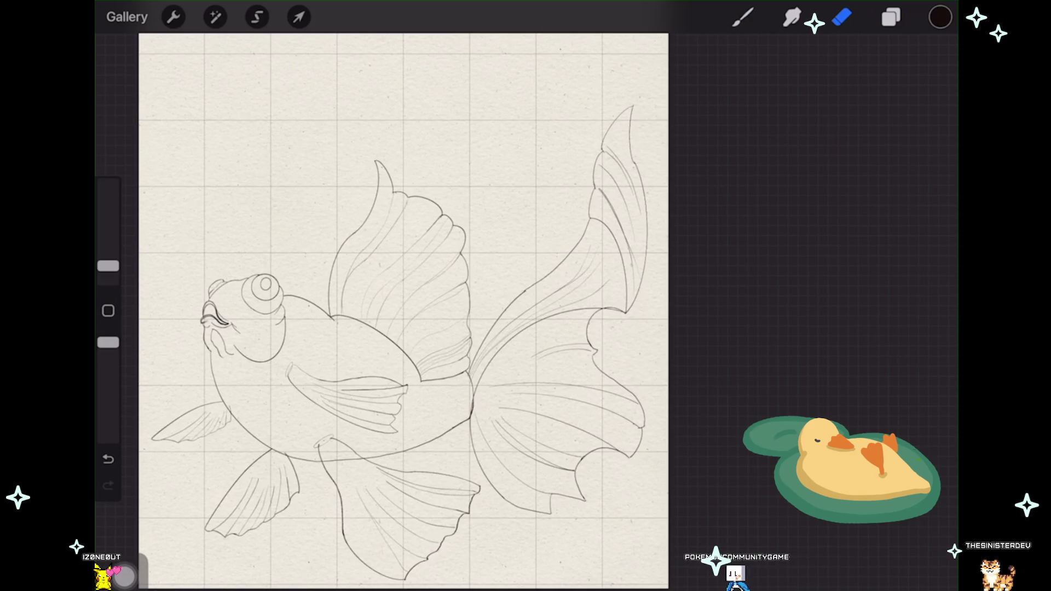
pyautogui.scroll(2, 274, 482)
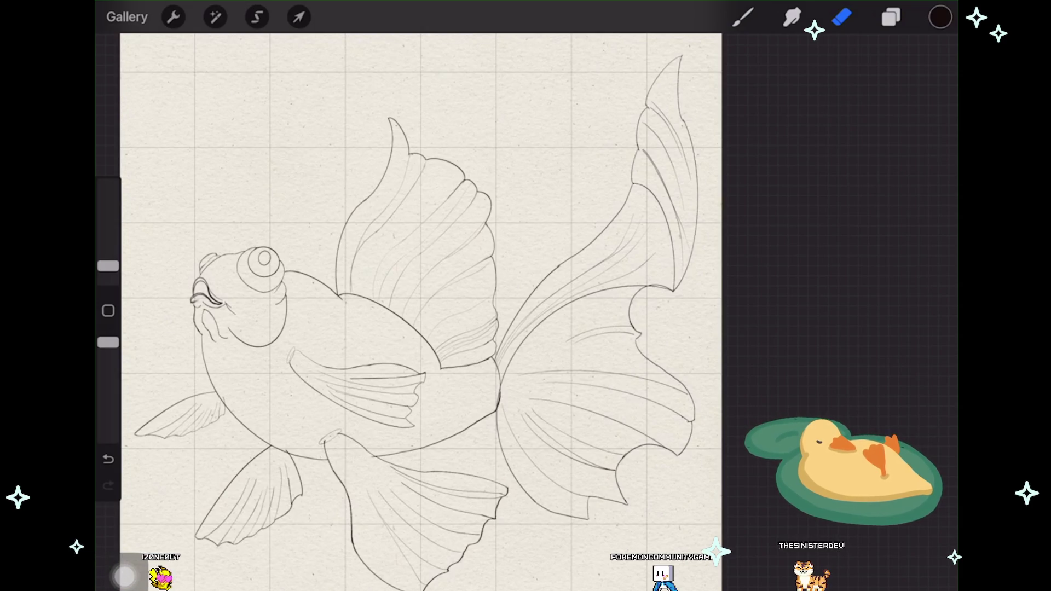
pyautogui.scroll(1, 125, 575)
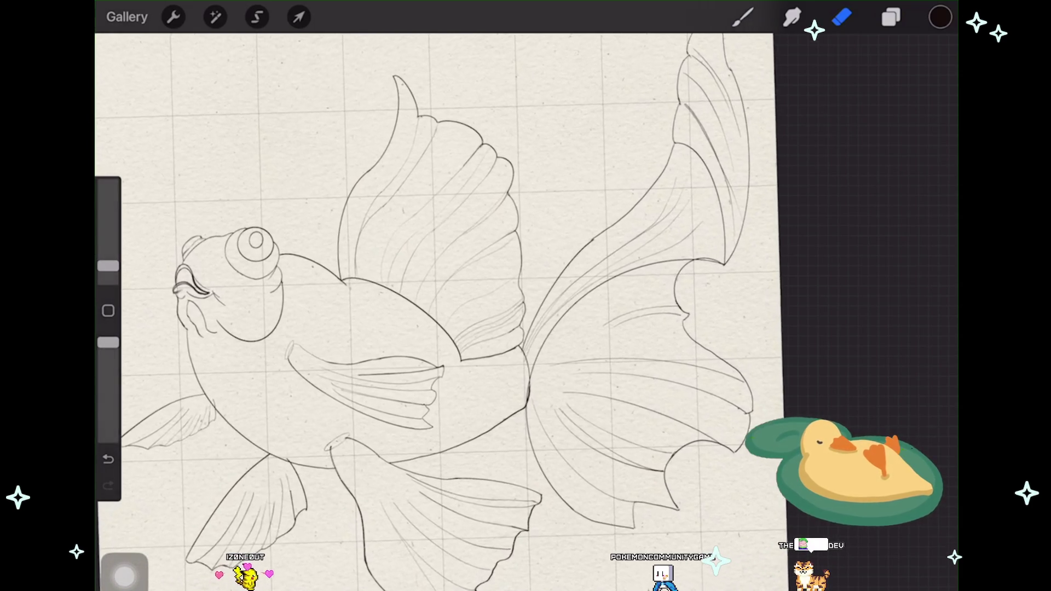
pyautogui.scroll(2, 125, 576)
pyautogui.scroll(2, 125, 575)
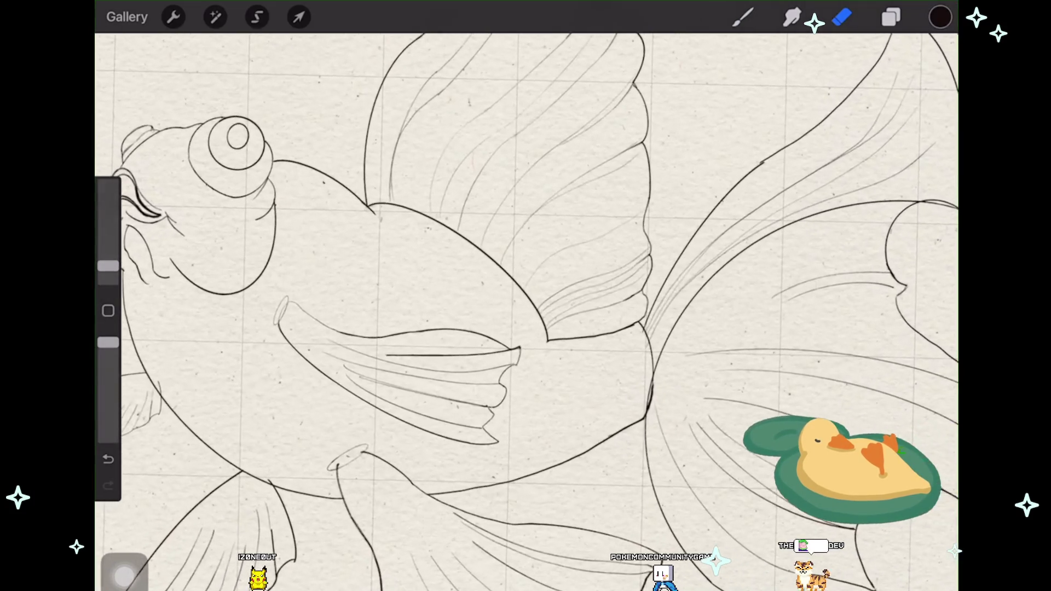
pyautogui.scroll(1, 125, 575)
pyautogui.scroll(-3, 124, 575)
pyautogui.scroll(-1, 125, 575)
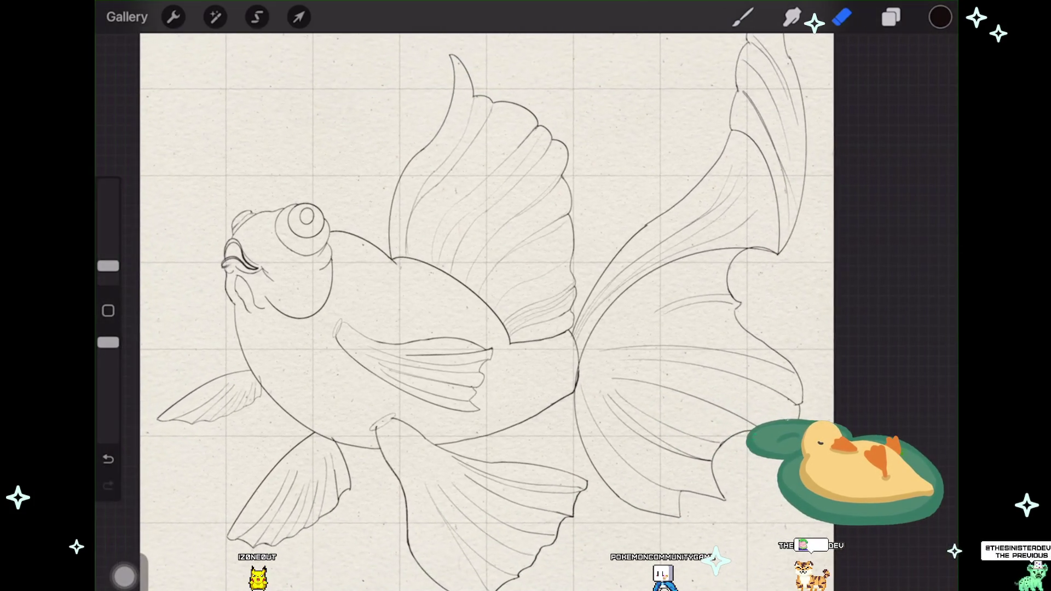
pyautogui.scroll(-1, 125, 575)
pyautogui.scroll(-1, 125, 576)
pyautogui.scroll(-1, 125, 575)
pyautogui.scroll(-1, 124, 575)
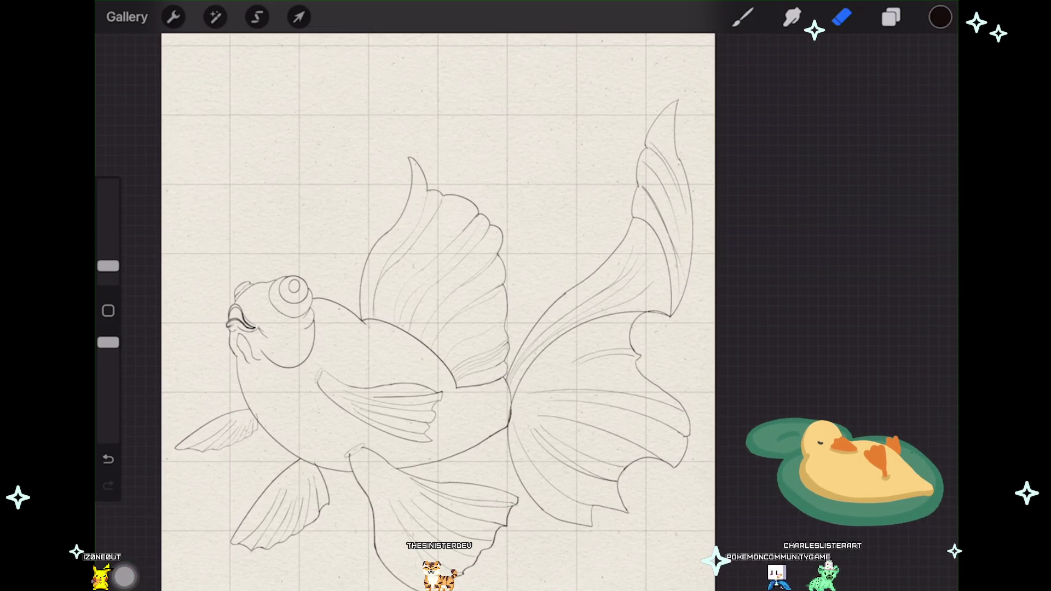
pyautogui.scroll(-3, 437, 306)
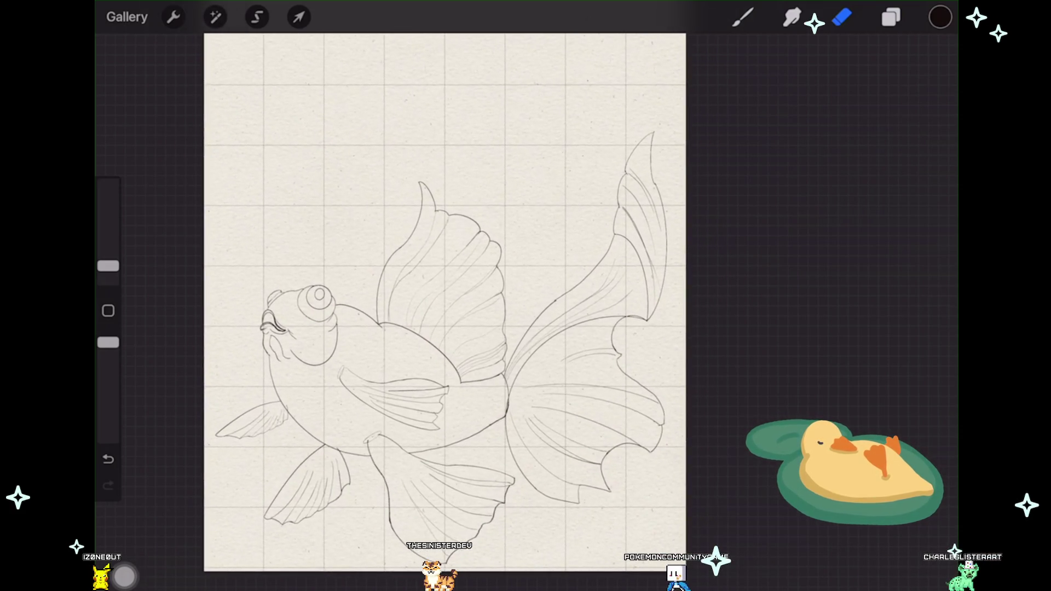
pyautogui.moveTo(445, 301); pyautogui.dragTo(415, 309)
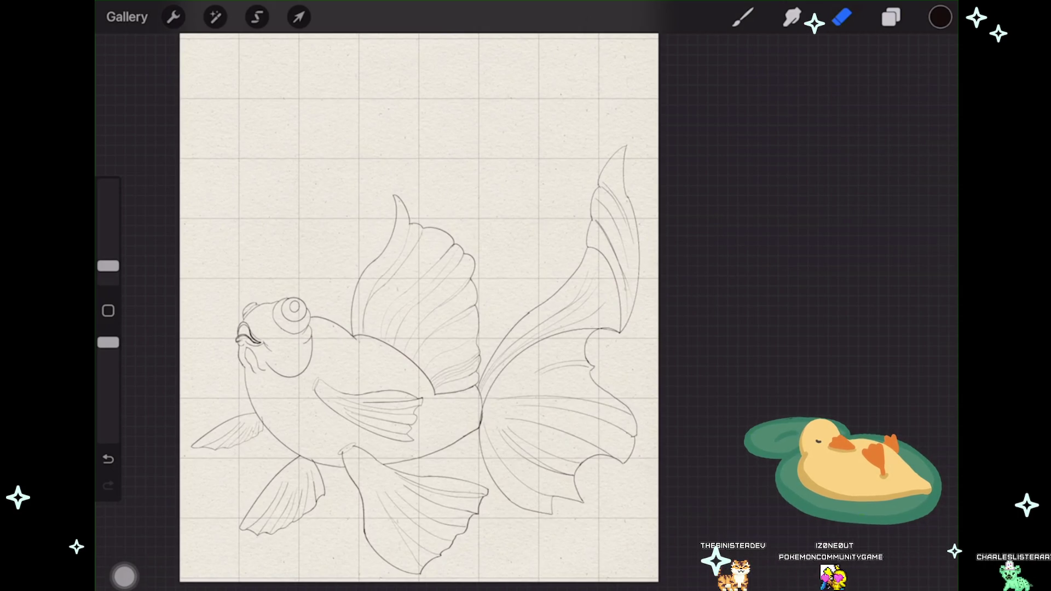
# Step: Collapse Fishy, show and expand the third New group, and select Layer 33
pyautogui.click(891, 17)
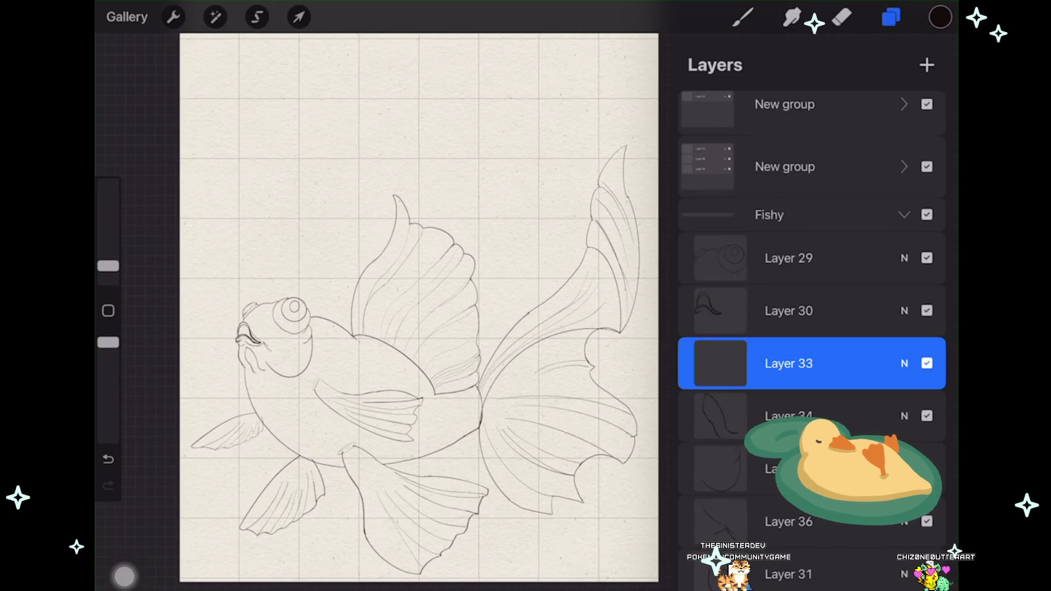
pyautogui.click(904, 215)
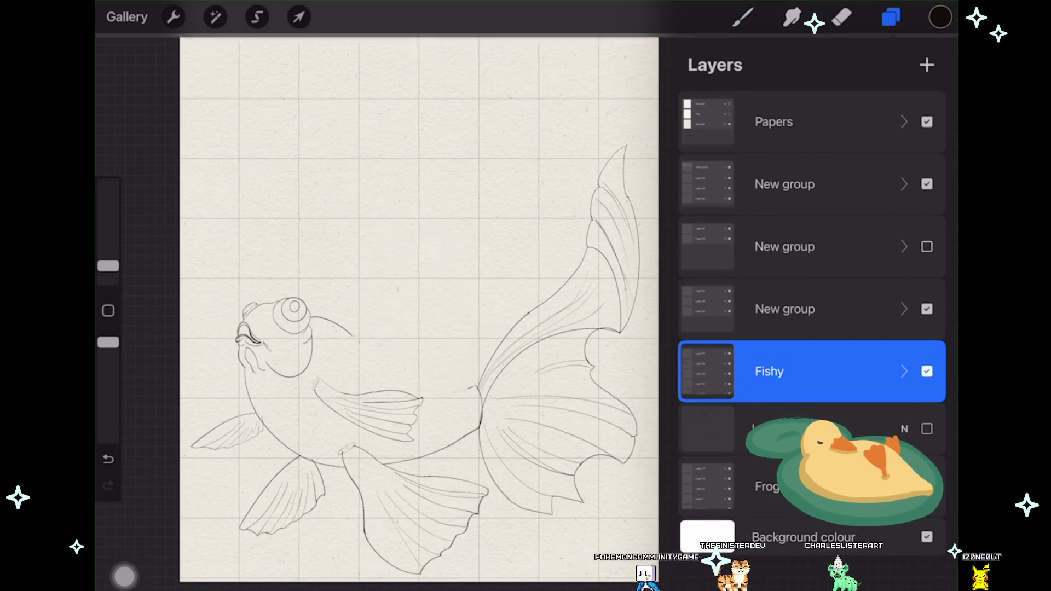
pyautogui.click(927, 246)
pyautogui.click(927, 246)
pyautogui.click(927, 246)
pyautogui.click(903, 246)
pyautogui.click(927, 328)
pyautogui.click(927, 328)
pyautogui.click(788, 328)
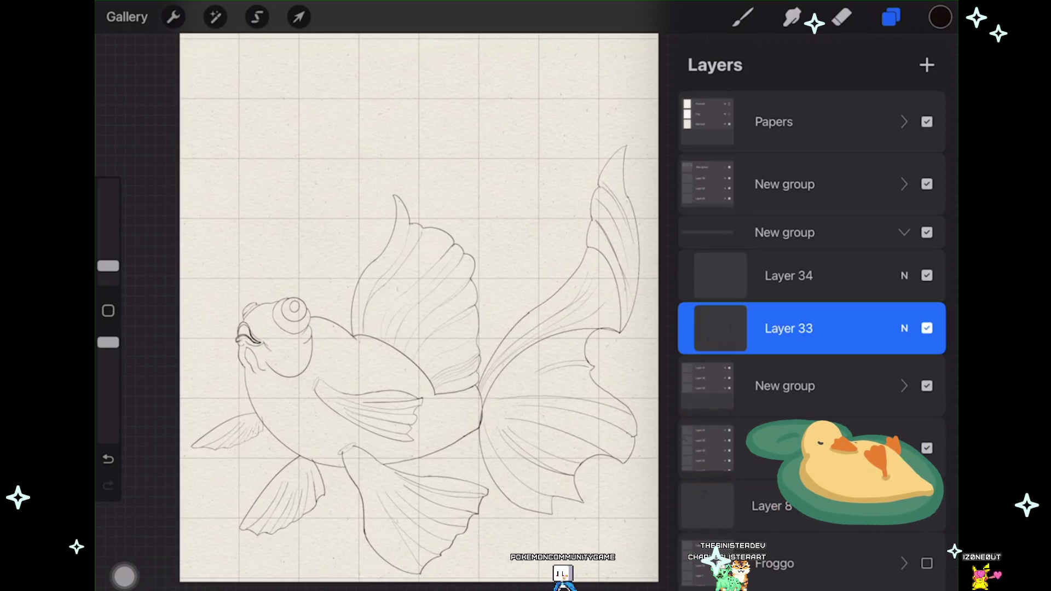
pyautogui.scroll(5, 422, 395)
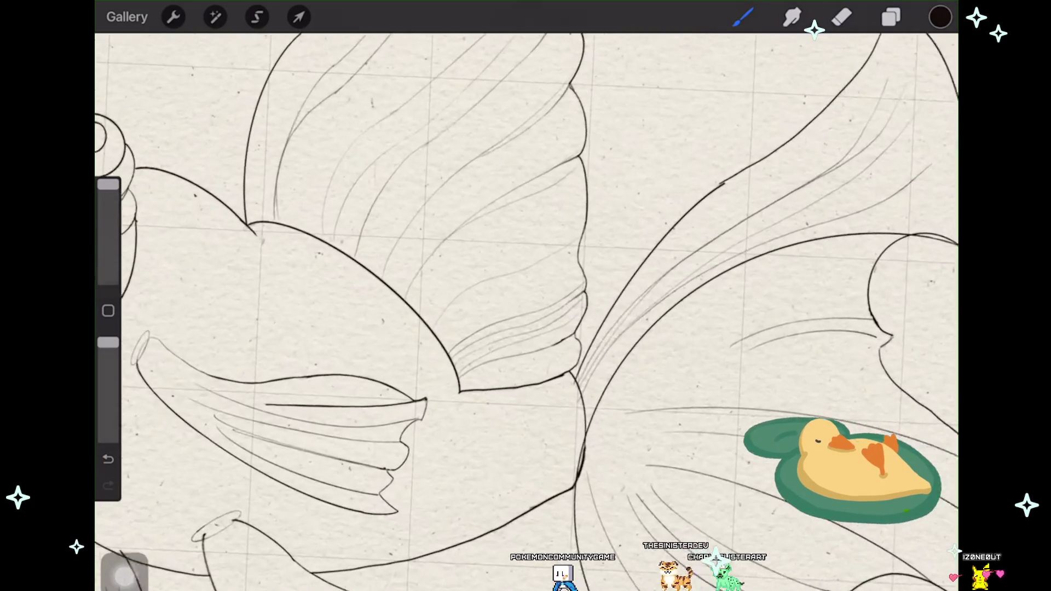
# Step: Undo the stray strokes, including a short line below the dorsal fin's point
pyautogui.scroll(2, 329, 383)
pyautogui.hotkey('ctrl', 'z')
pyautogui.hotkey('ctrl', 'z')
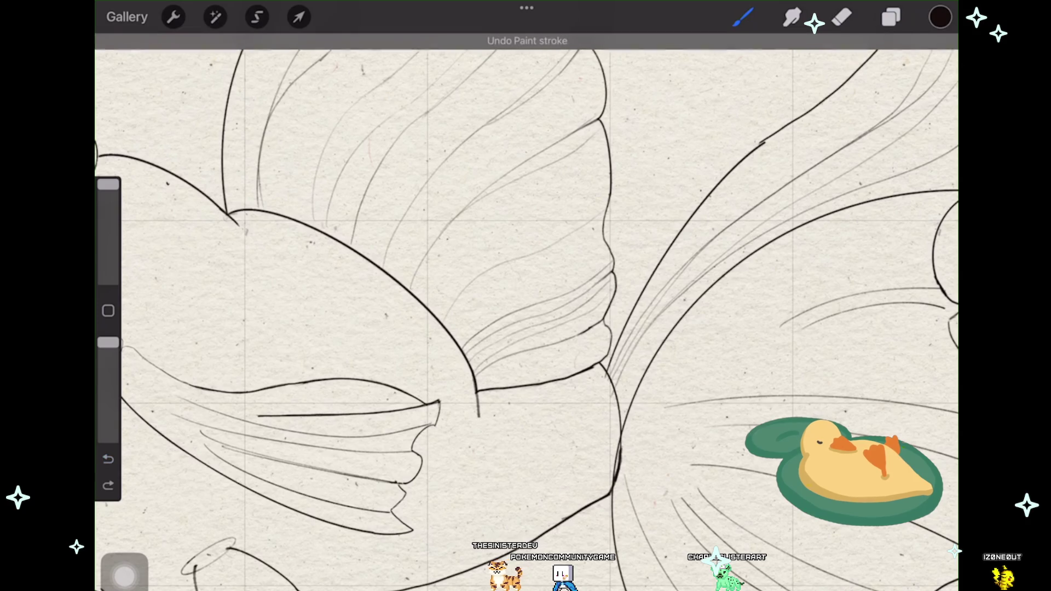
pyautogui.scroll(3, 401, 363)
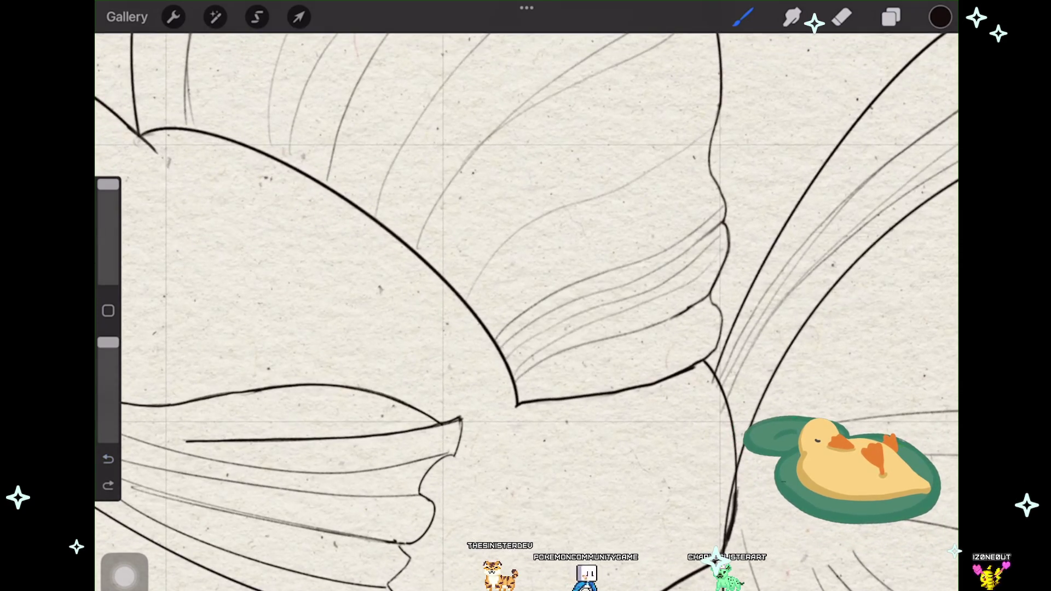
pyautogui.moveTo(517, 406); pyautogui.dragTo(519, 430)
pyautogui.hotkey('ctrl', 'z')
# Step: Switch to the yummy lineart brush, undo the remaining stray strokes, and zoom out
pyautogui.click(743, 17)
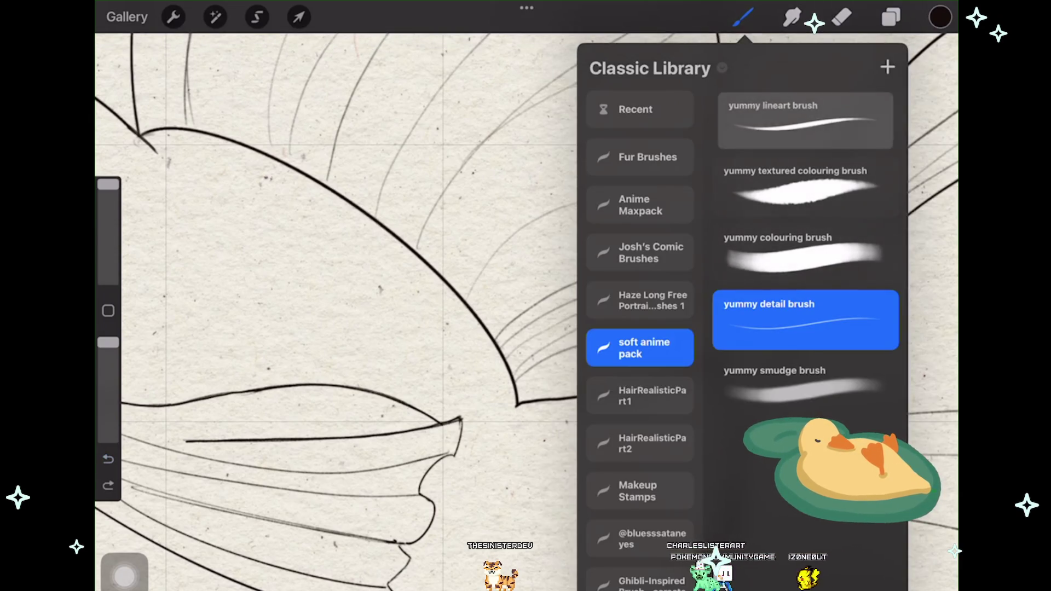
pyautogui.click(802, 115)
pyautogui.click(743, 17)
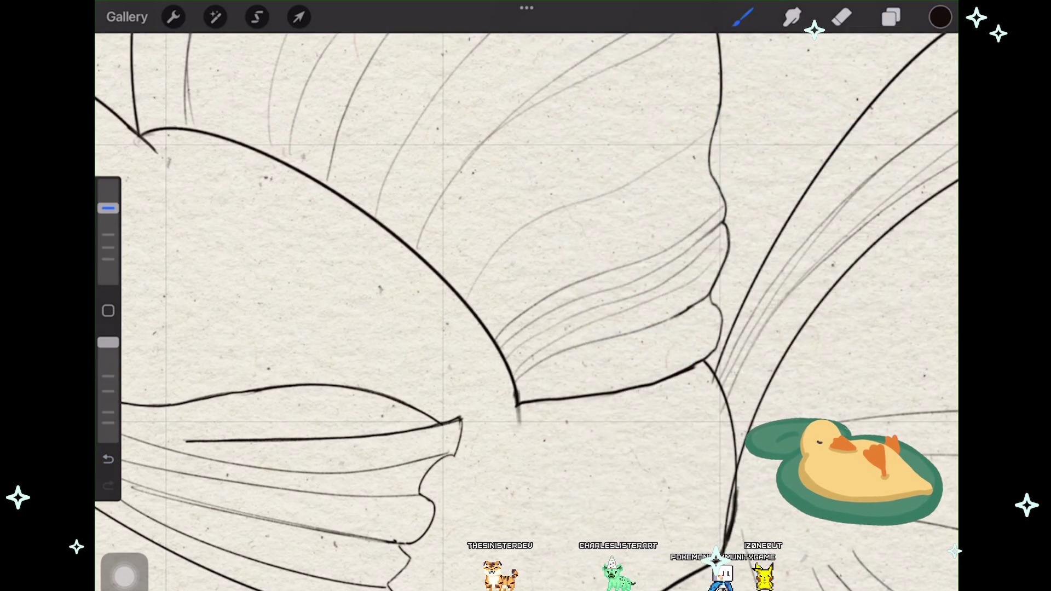
pyautogui.hotkey('ctrl', 'z')
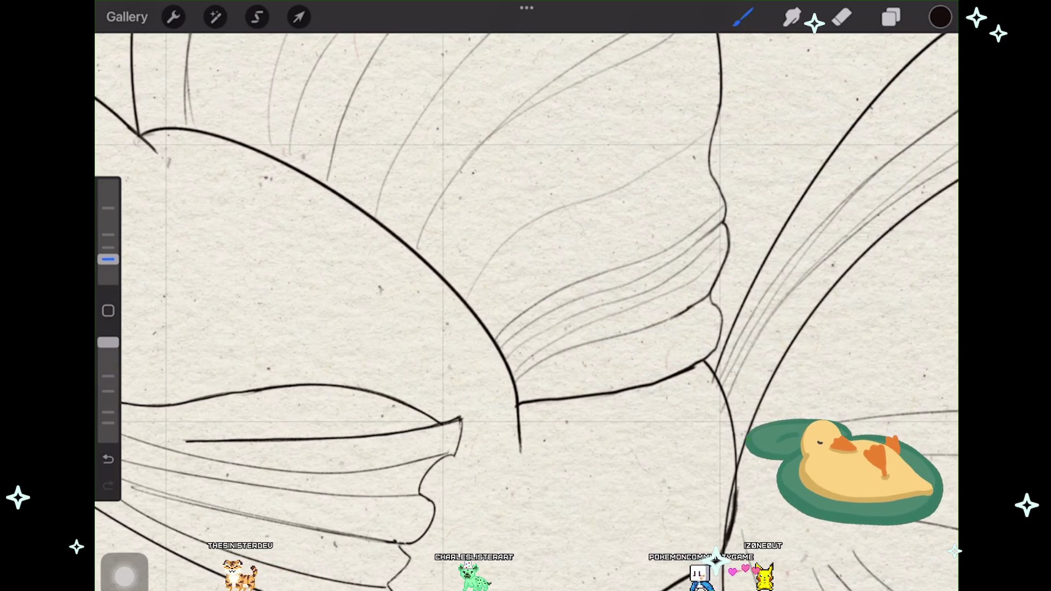
pyautogui.scroll(-5, 408, 343)
pyautogui.scroll(-3, 526, 307)
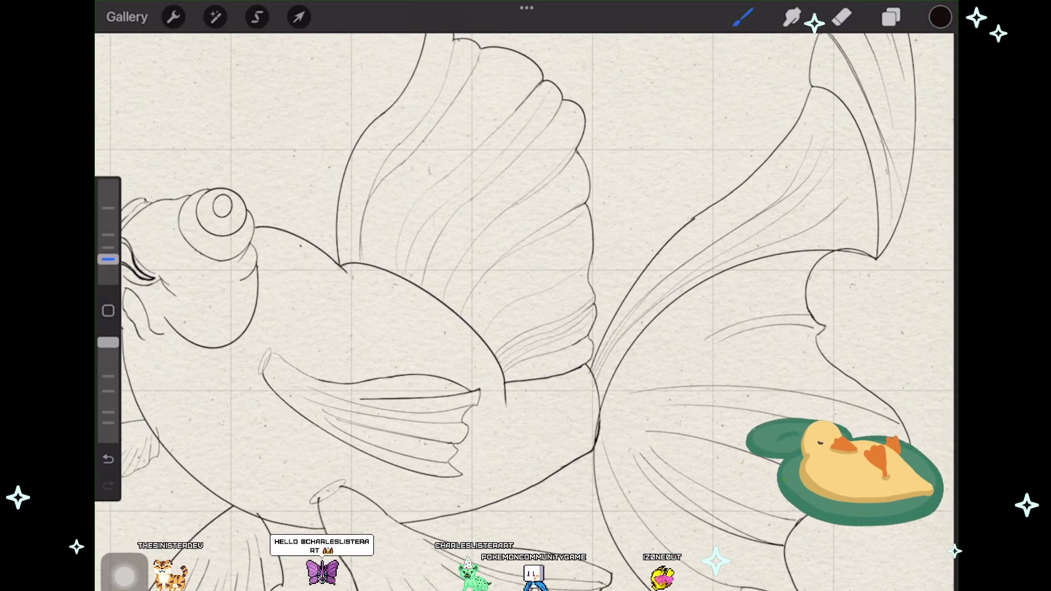
pyautogui.scroll(-2, 525, 306)
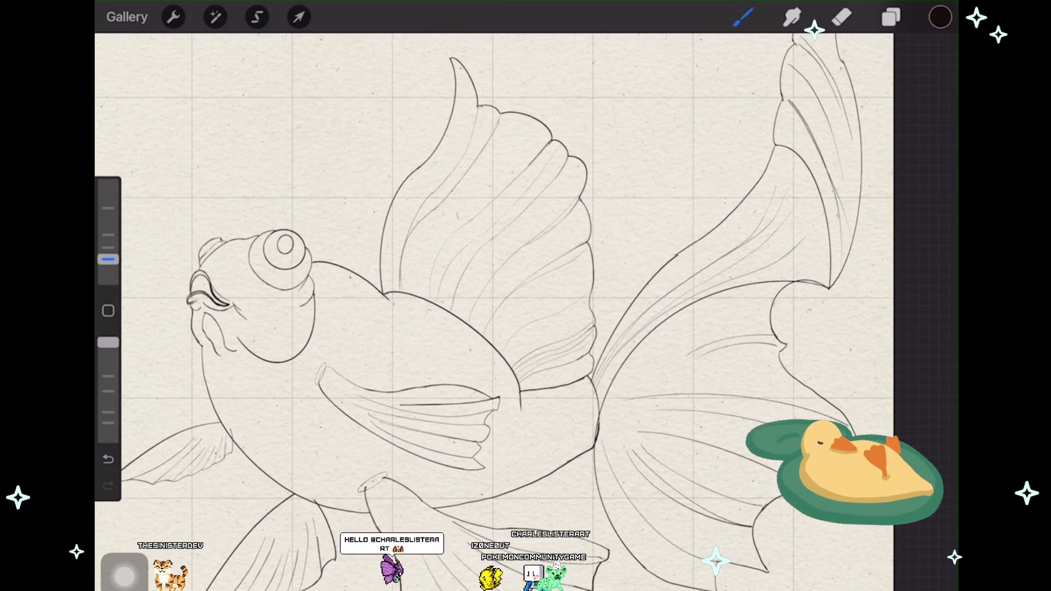
pyautogui.click(108, 459)
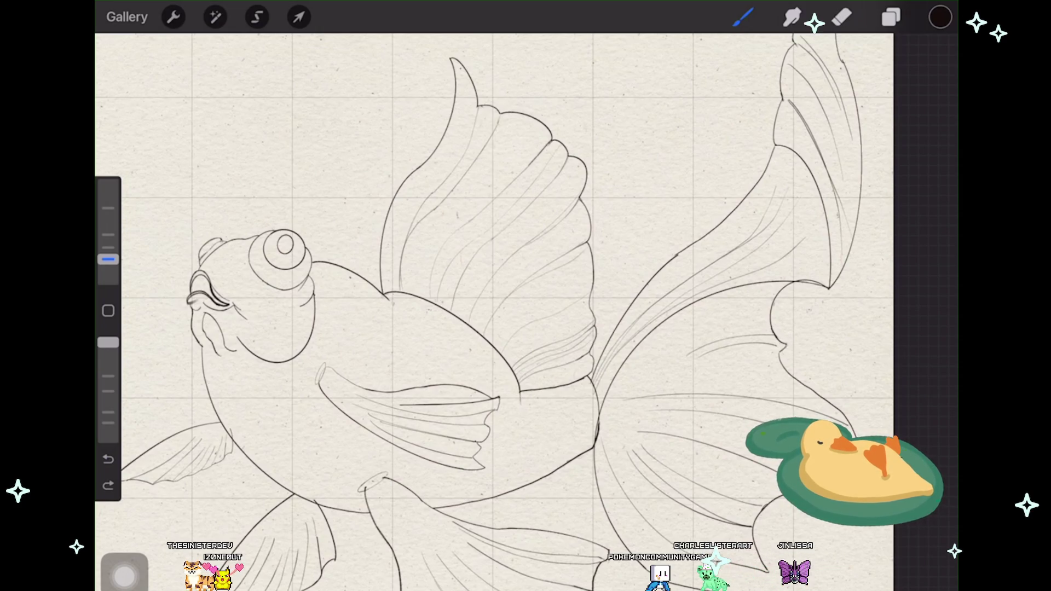
# Step: Shift the view back over the goldfish line art
pyautogui.scroll(2, 493, 301)
# Step: Undo the recent paint strokes and raise the brush opacity for inking the outlines
pyautogui.hotkey('ctrl', 'z')
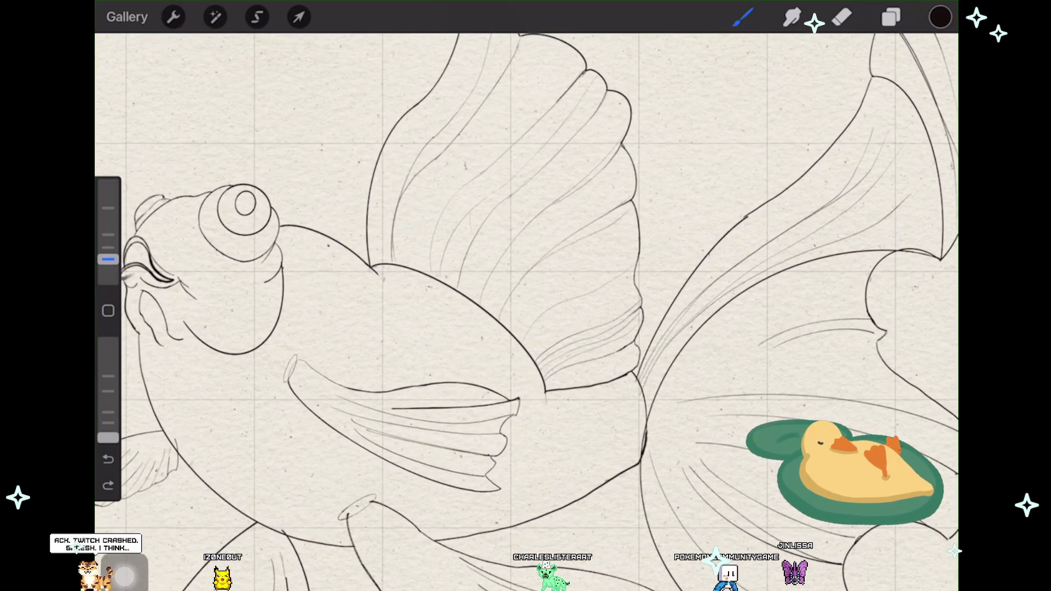
pyautogui.moveTo(108, 437); pyautogui.dragTo(108, 376)
pyautogui.click(108, 486)
pyautogui.scroll(-3, 525, 320)
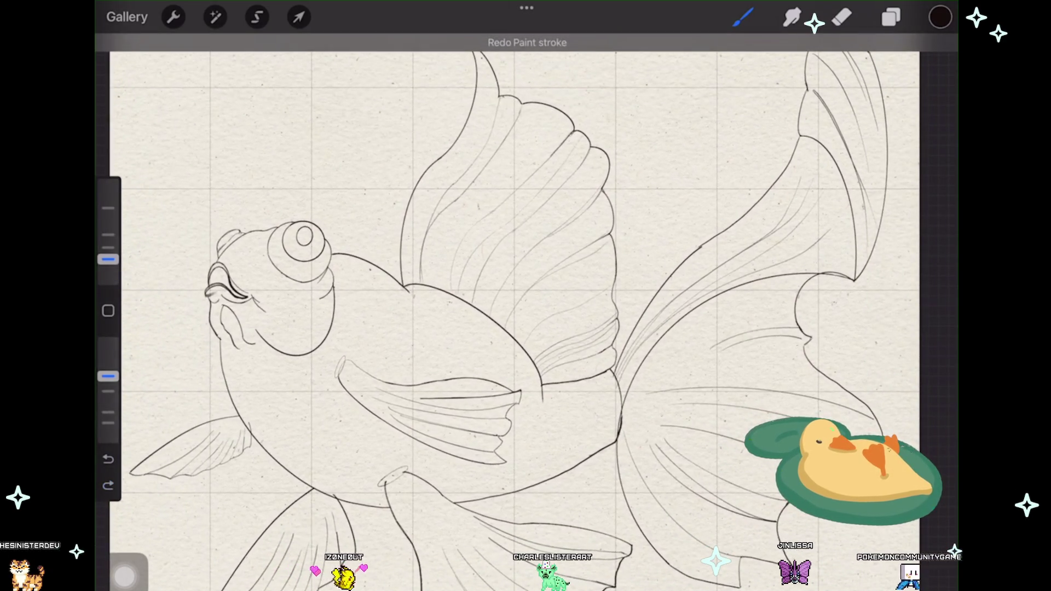
pyautogui.click(108, 458)
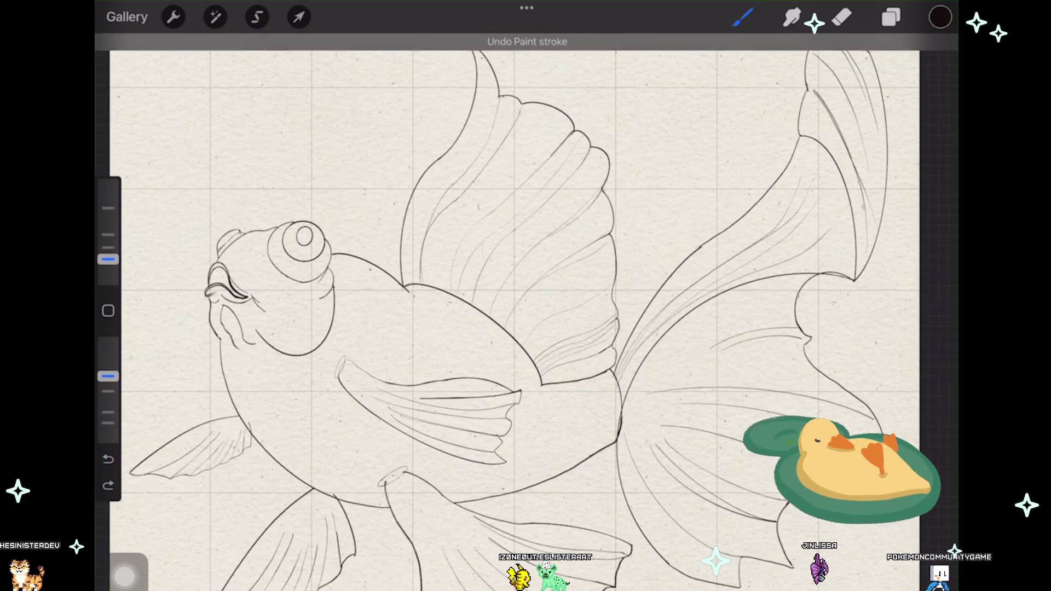
pyautogui.hotkey('ctrl', 'z')
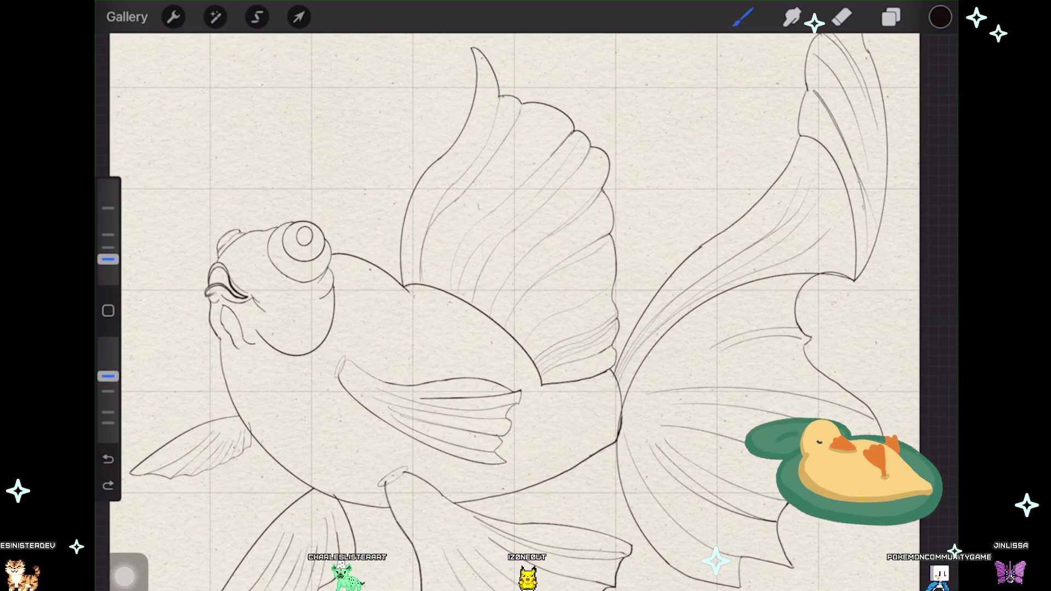
pyautogui.moveTo(107, 376); pyautogui.dragTo(108, 342)
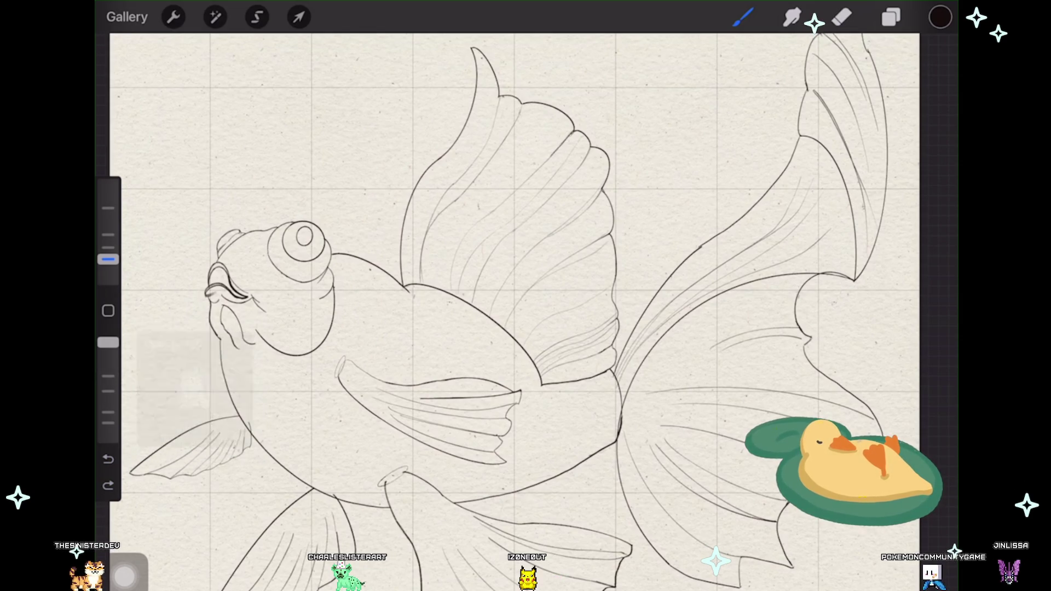
pyautogui.scroll(2, 525, 296)
pyautogui.hscroll(-1, 526, 296)
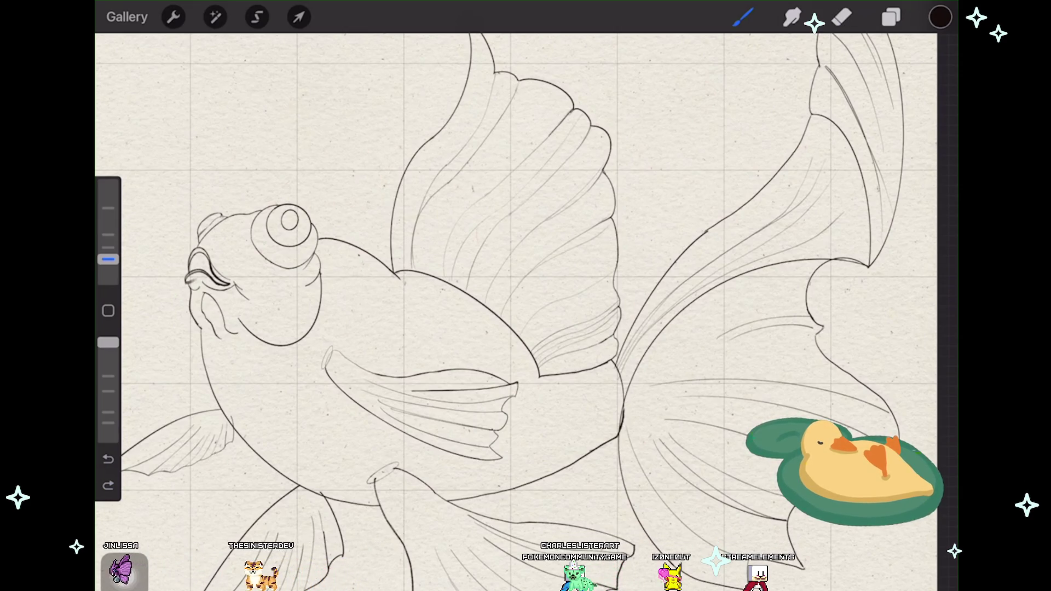
# Step: Zoom out to continue tracing the tail fin's scalloped edges
pyautogui.scroll(-3, 517, 307)
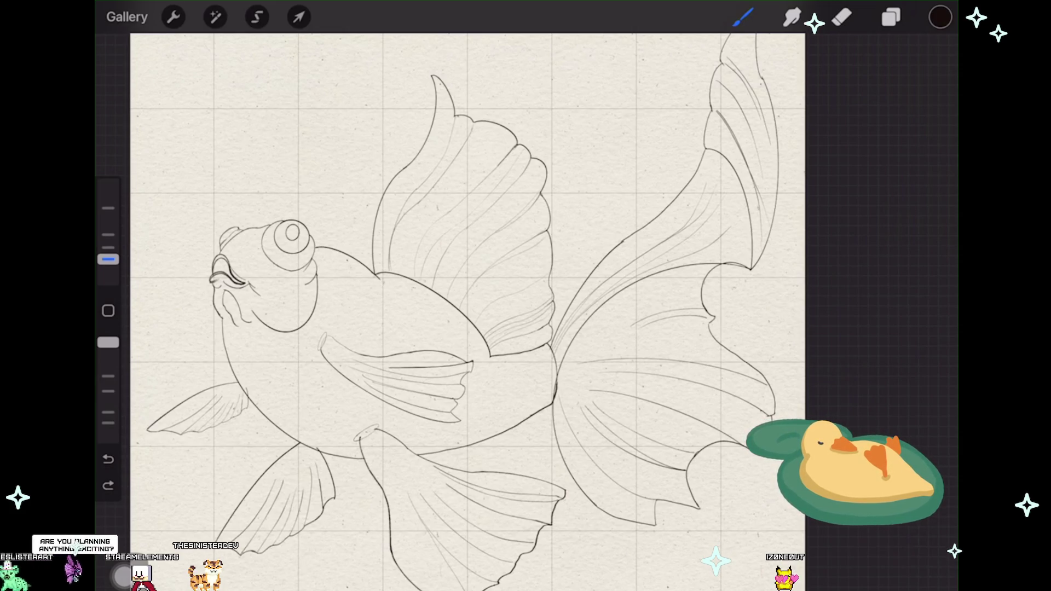
pyautogui.scroll(-5, 468, 312)
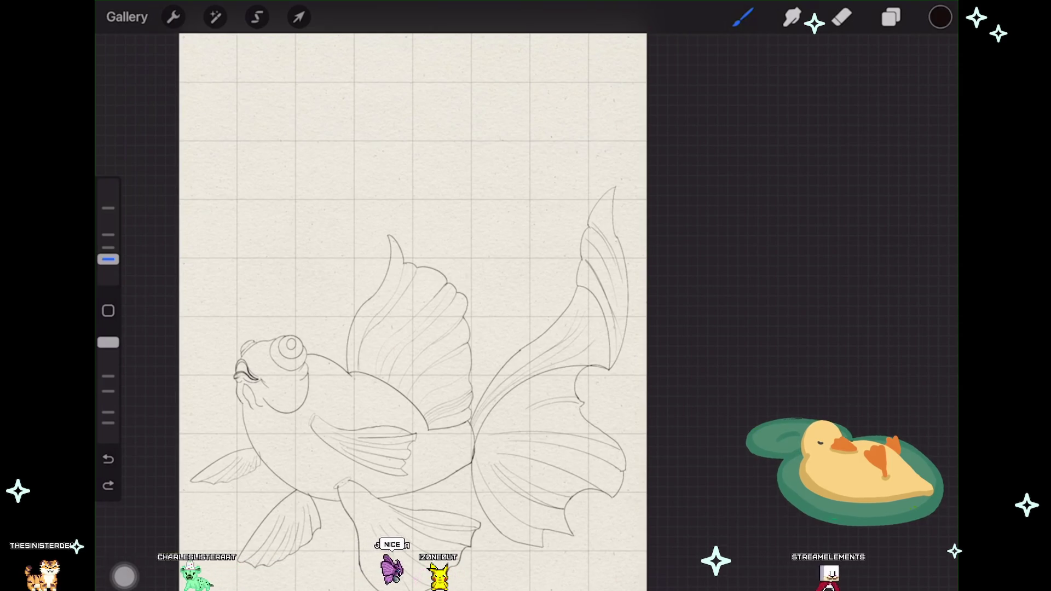
# Step: Zoom out to fit the whole grid paper page with the goldfish on screen
pyautogui.scroll(-3, 414, 311)
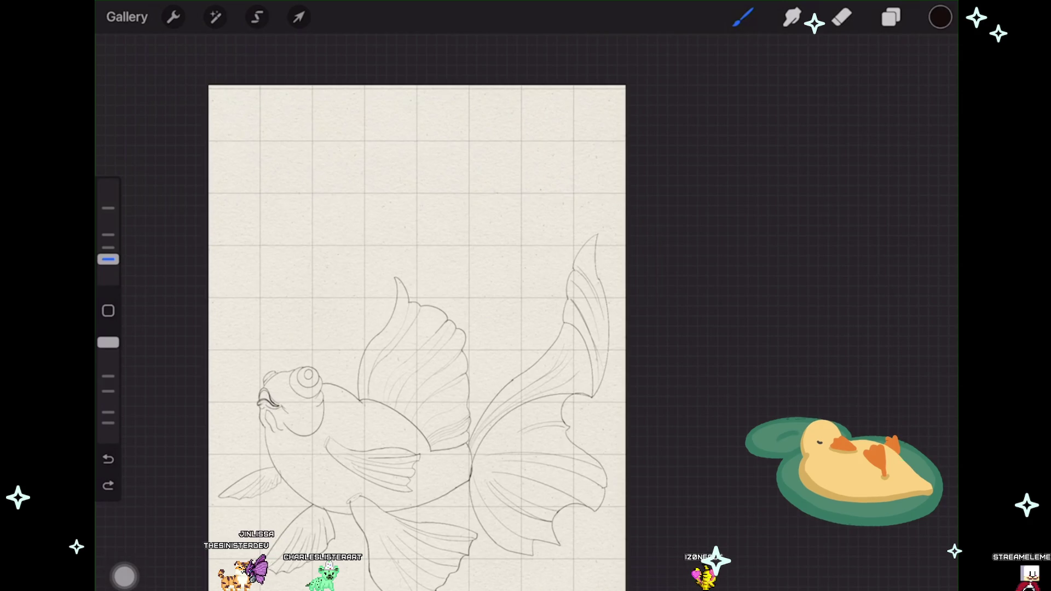
# Step: Make the hidden layer visible again and select the yummy lineart brush for inking
pyautogui.scroll(2, 418, 328)
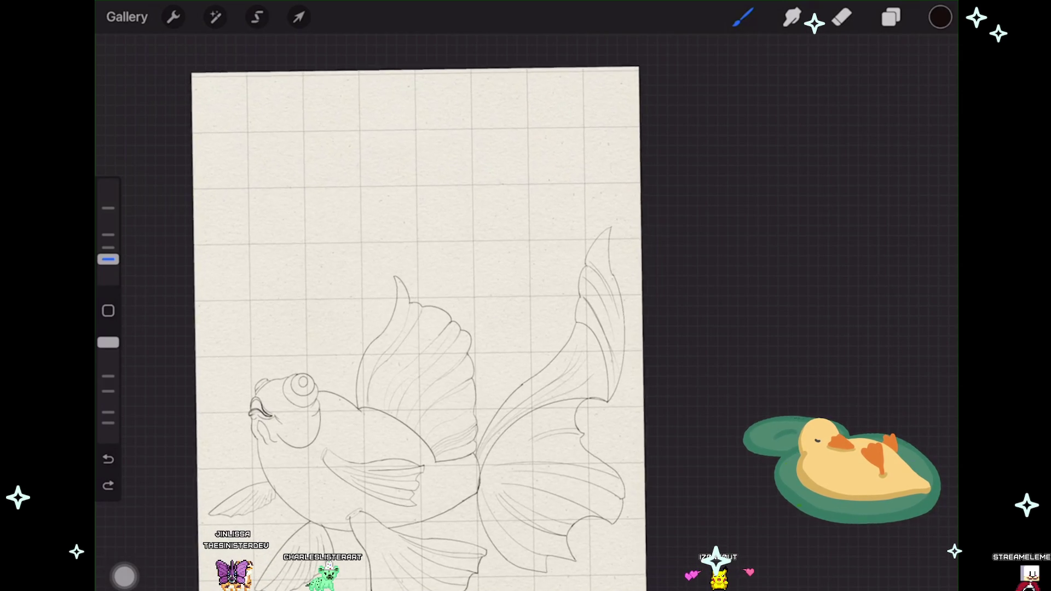
pyautogui.scroll(1, 424, 328)
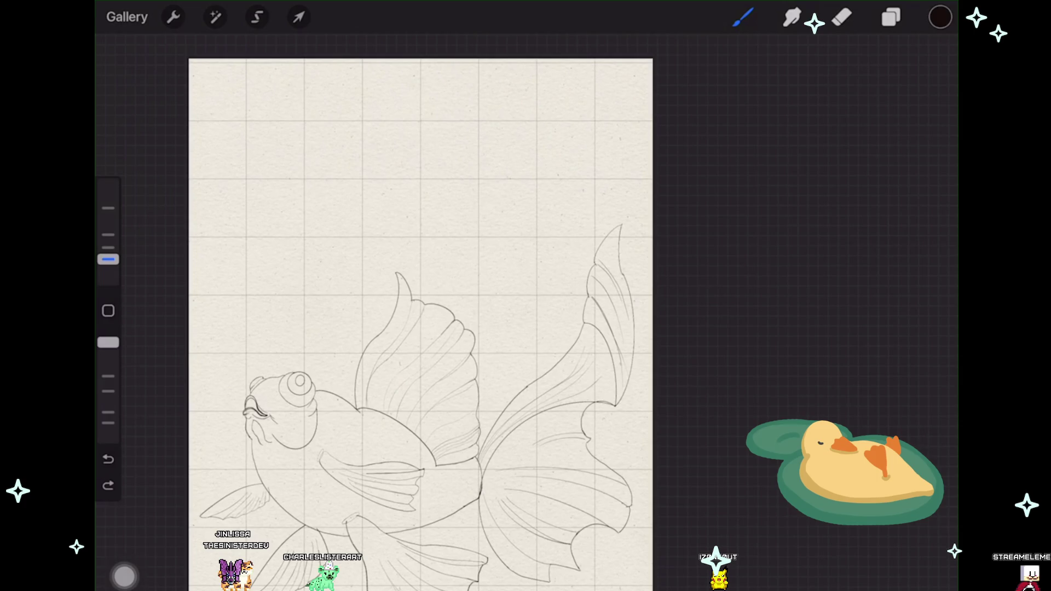
pyautogui.scroll(1, 424, 328)
pyautogui.click(890, 17)
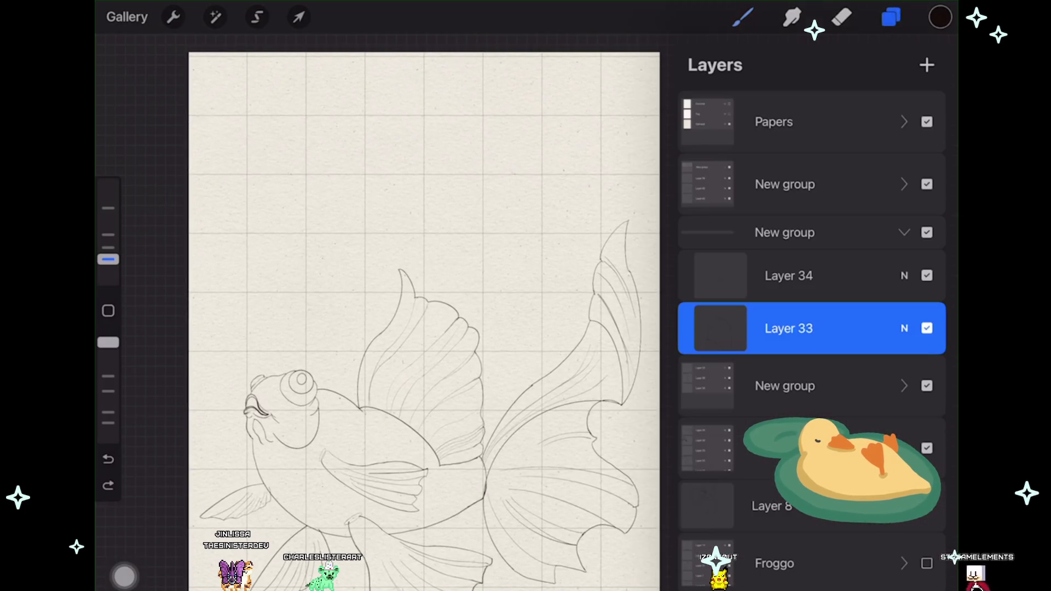
pyautogui.click(927, 564)
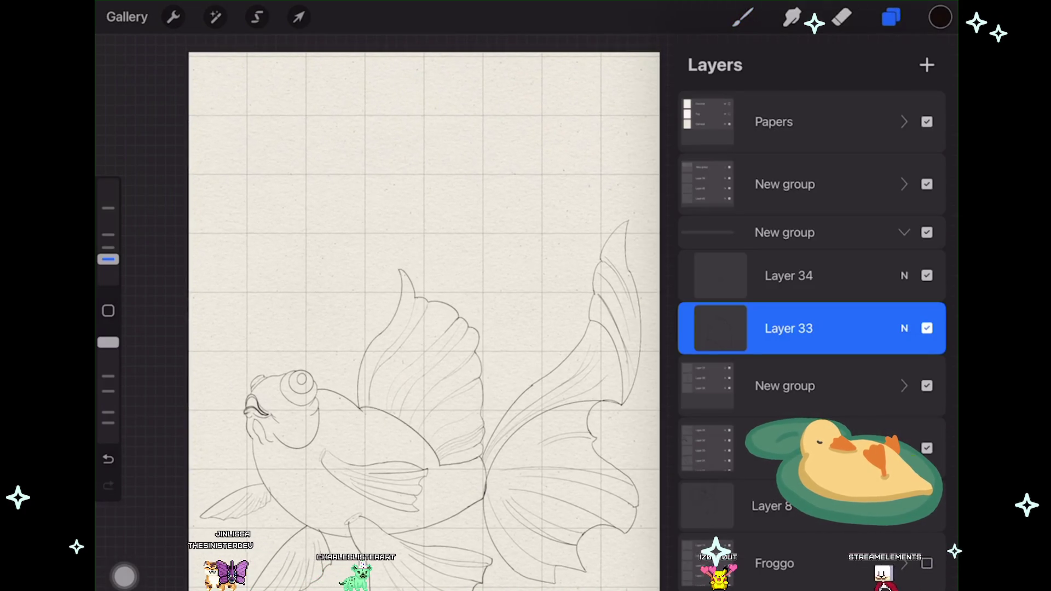
pyautogui.click(743, 17)
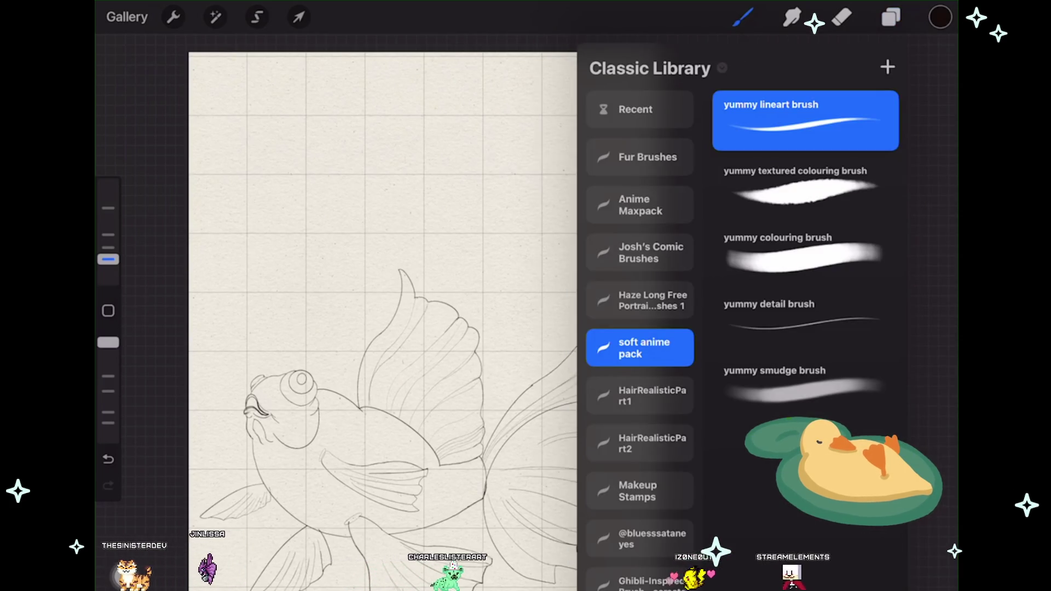
pyautogui.scroll(3, 416, 307)
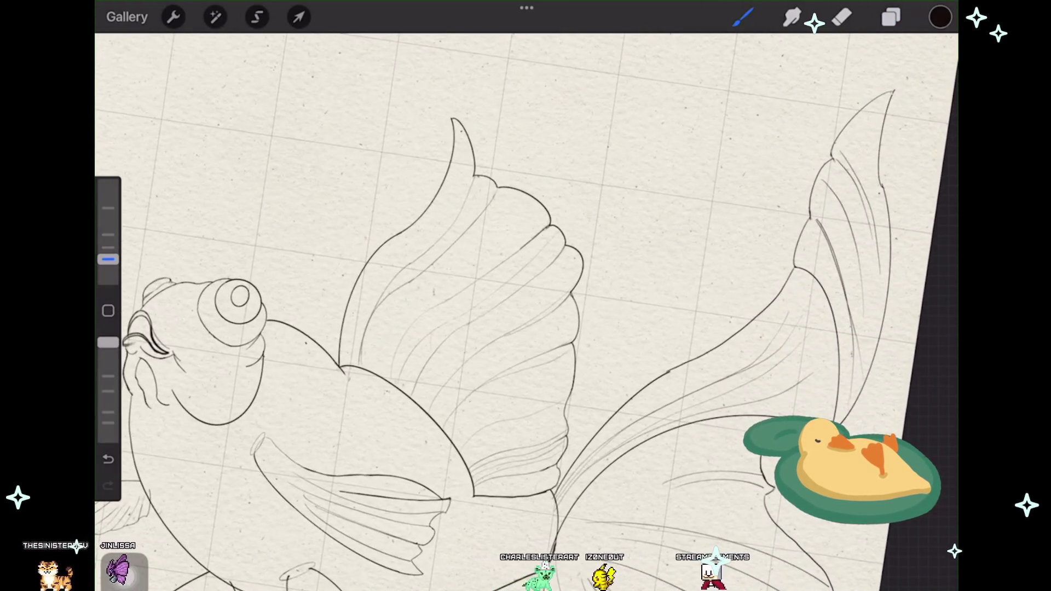
# Step: Undo the stray wing and short fin-tip strokes, then redraw the fin tip as one longer line
pyautogui.scroll(5, 334, 418)
pyautogui.scroll(-2, 526, 307)
pyautogui.scroll(-1, 526, 307)
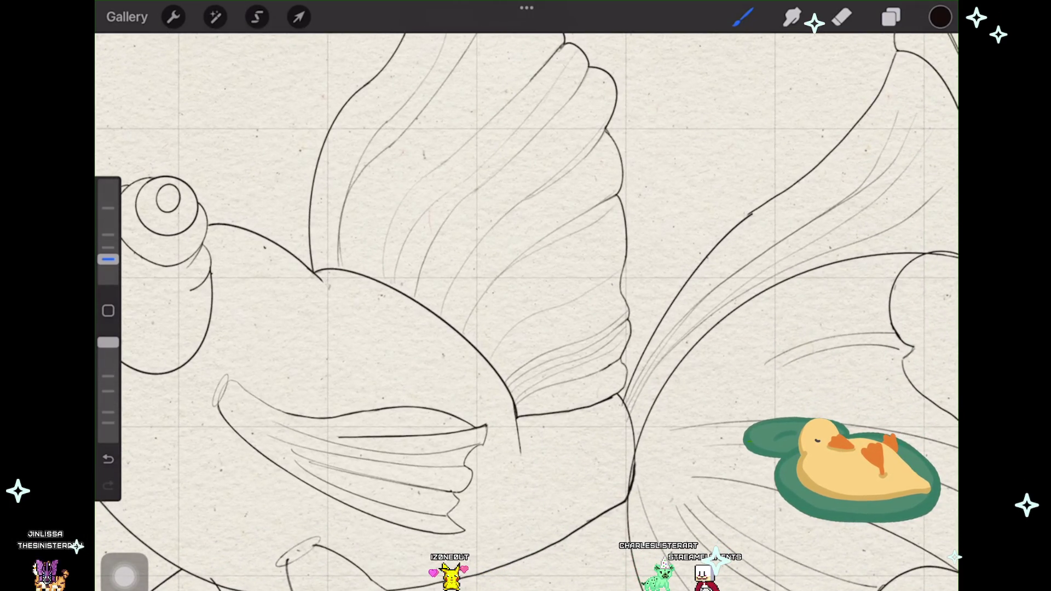
pyautogui.hotkey('ctrl', 'z')
pyautogui.scroll(3, 525, 307)
pyautogui.scroll(2, 525, 306)
pyautogui.scroll(-3, 525, 306)
pyautogui.scroll(3, 525, 307)
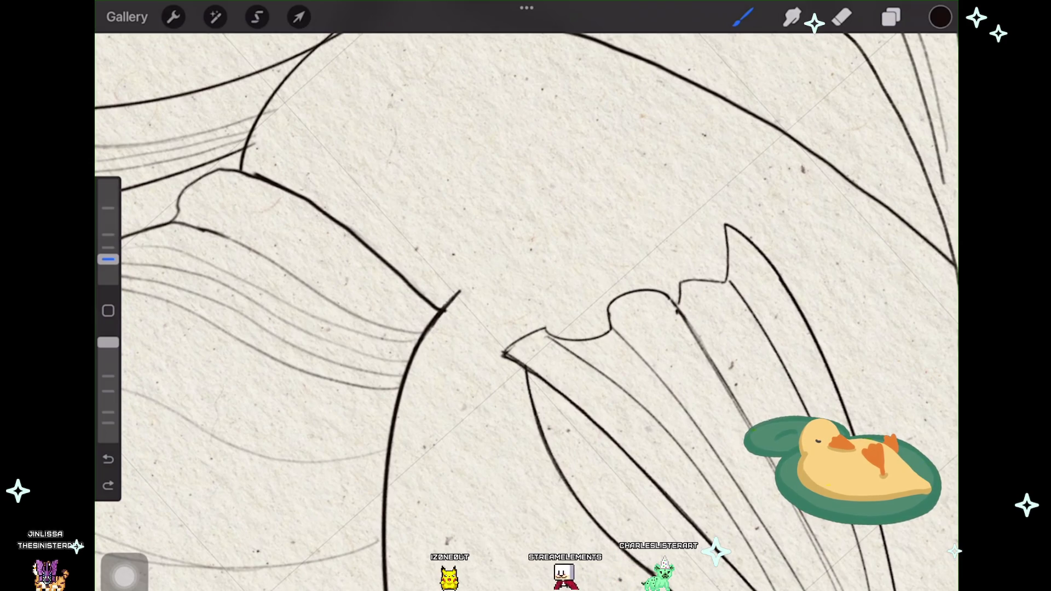
pyautogui.hotkey('ctrl', 'z')
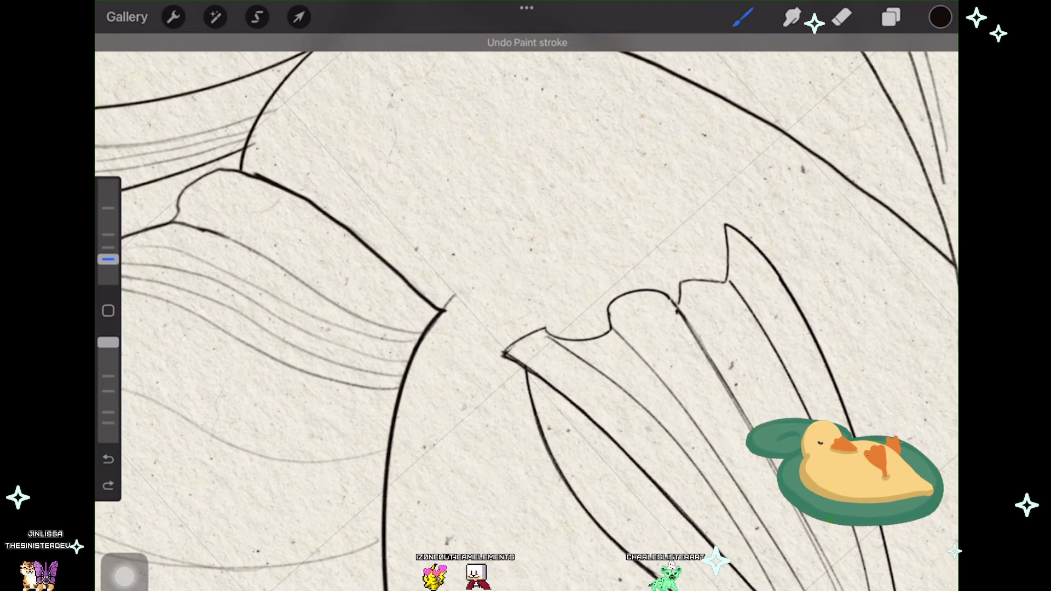
pyautogui.moveTo(443, 310); pyautogui.dragTo(469, 278)
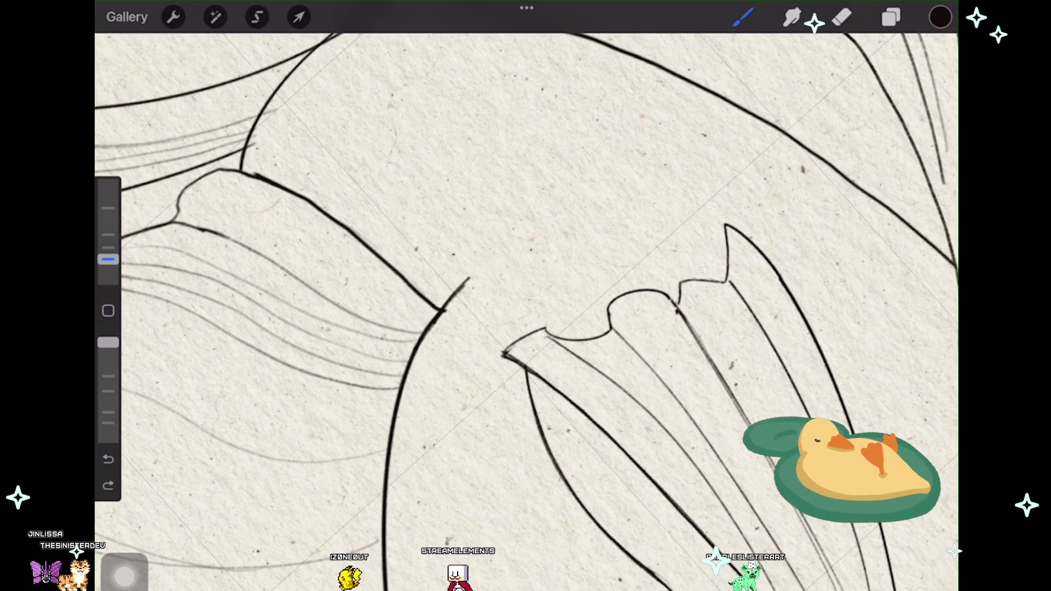
pyautogui.scroll(-2, 526, 306)
pyautogui.scroll(-3, 526, 307)
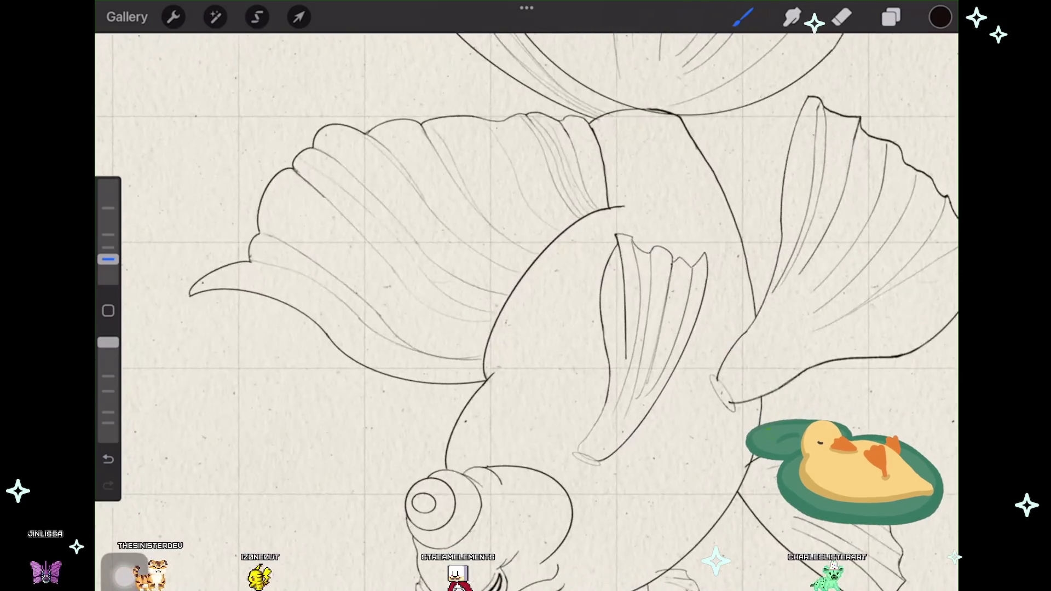
# Step: Rotate the canvas upright, fit the whole goldfish in view, and show the layer list
pyautogui.scroll(-2, 526, 307)
pyautogui.scroll(-1, 525, 307)
pyautogui.moveTo(525, 306)
pyautogui.mouseDown()
pyautogui.moveTo(580, 257)
pyautogui.moveTo(629, 236)
pyautogui.mouseUp()
pyautogui.scroll(1, 438, 306)
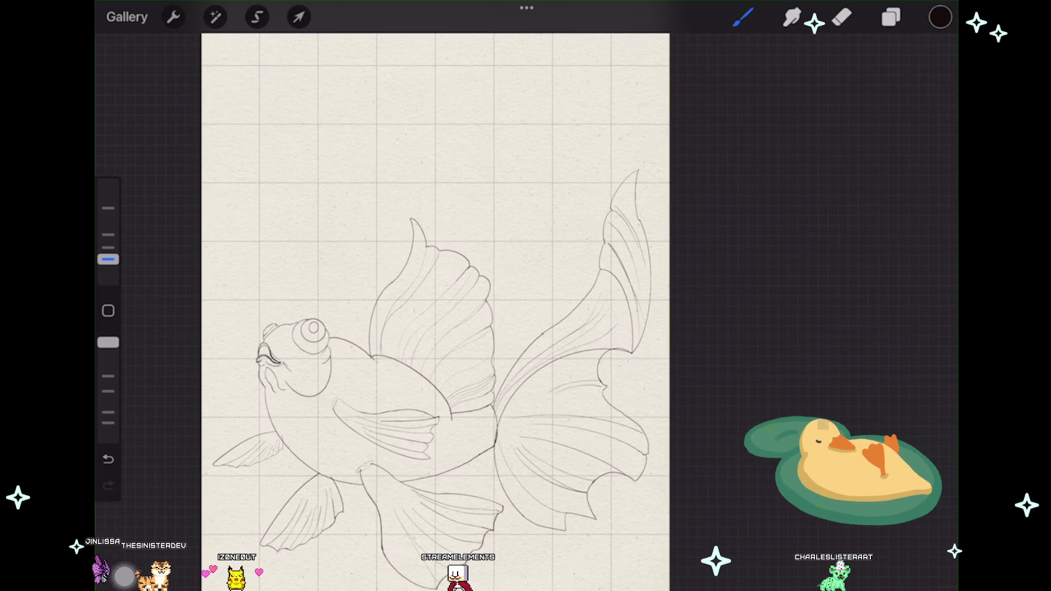
pyautogui.scroll(-1, 435, 312)
pyautogui.moveTo(433, 318); pyautogui.dragTo(411, 328)
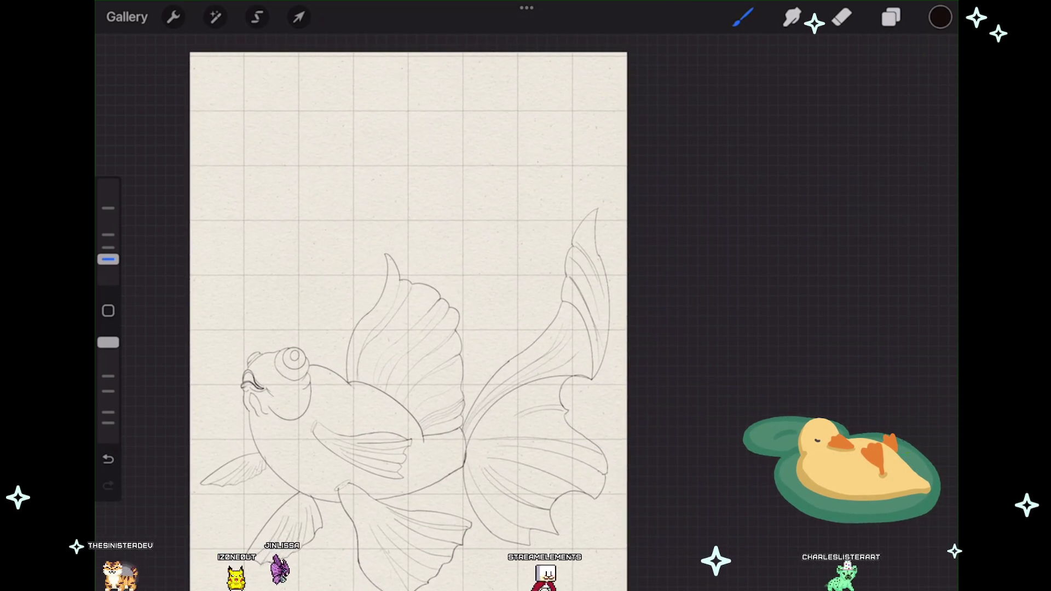
pyautogui.click(891, 17)
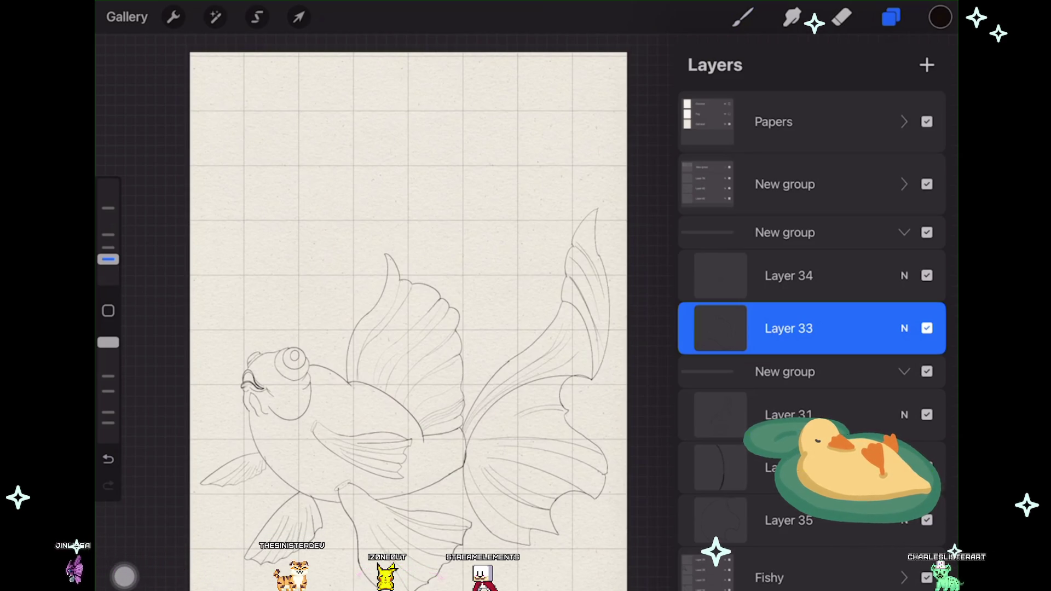
# Step: Select the upper New group, add Layer 43 above it, and close the layer list
pyautogui.scroll(5, 348, 464)
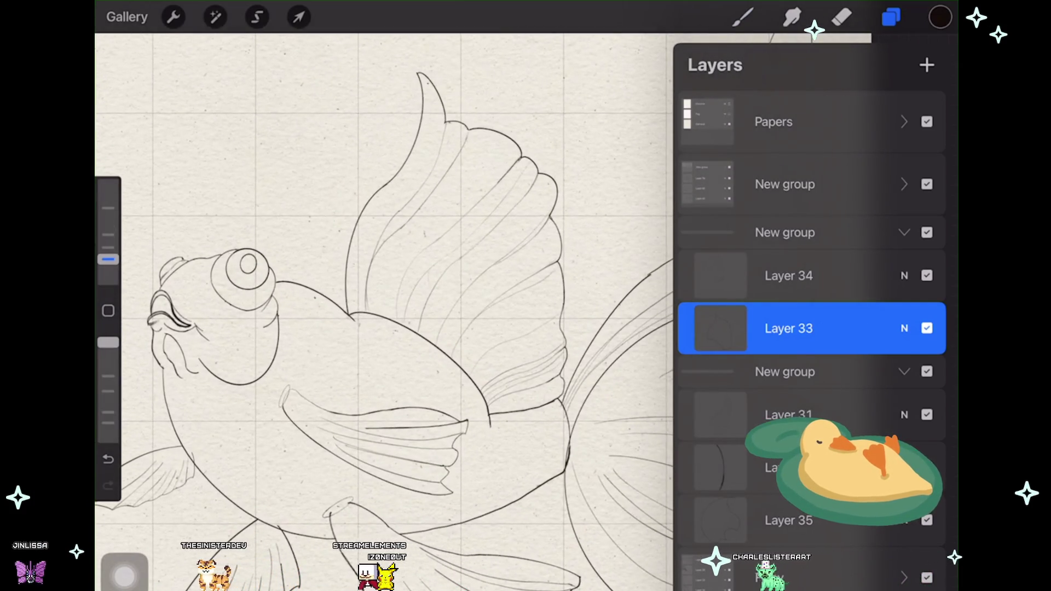
pyautogui.click(785, 232)
pyautogui.scroll(2, 811, 329)
pyautogui.scroll(-2, 811, 329)
pyautogui.click(785, 183)
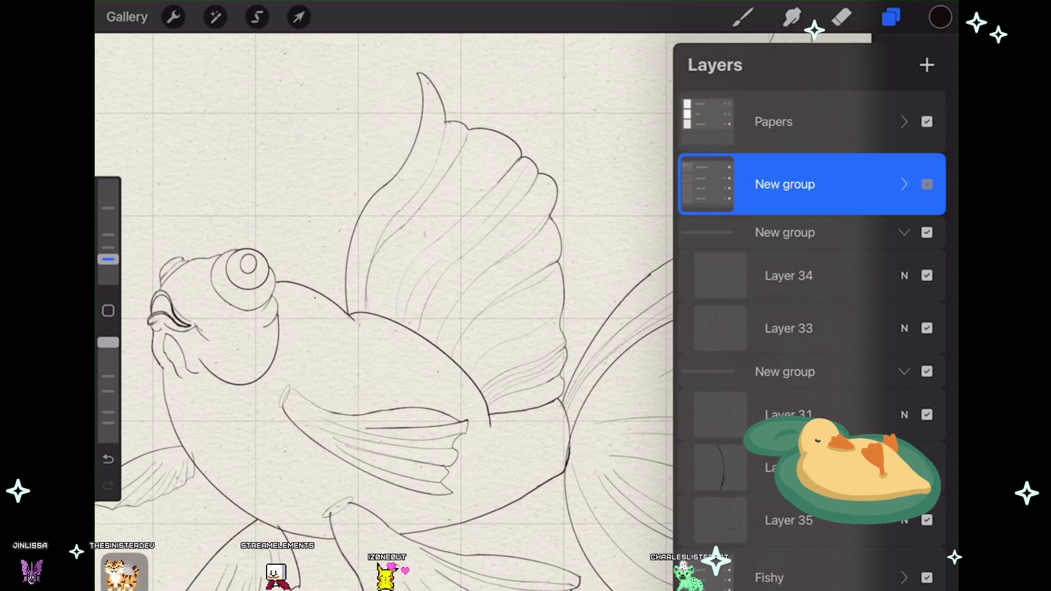
pyautogui.click(785, 184)
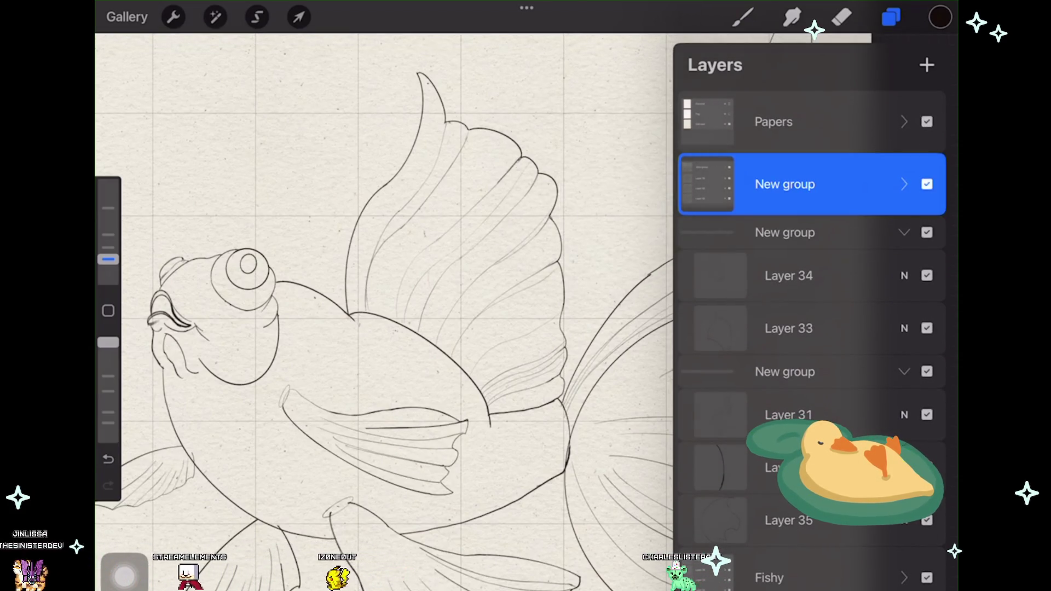
pyautogui.click(927, 65)
pyautogui.click(891, 17)
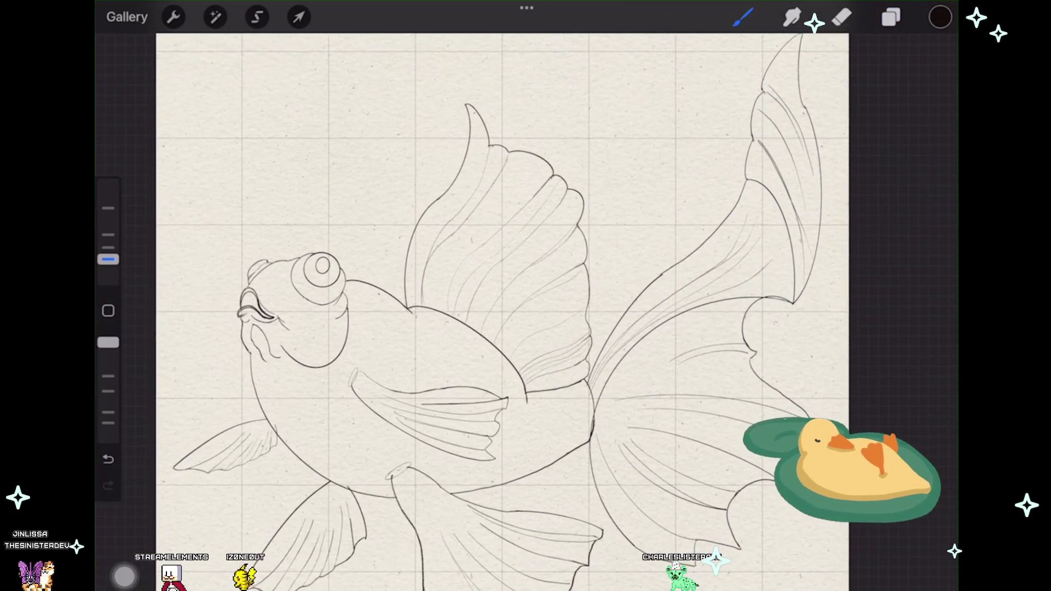
# Step: Ink a snapped scale arc just behind the eye, bending it slightly outward
pyautogui.click(743, 17)
pyautogui.moveTo(526, 296); pyautogui.dragTo(513, 321)
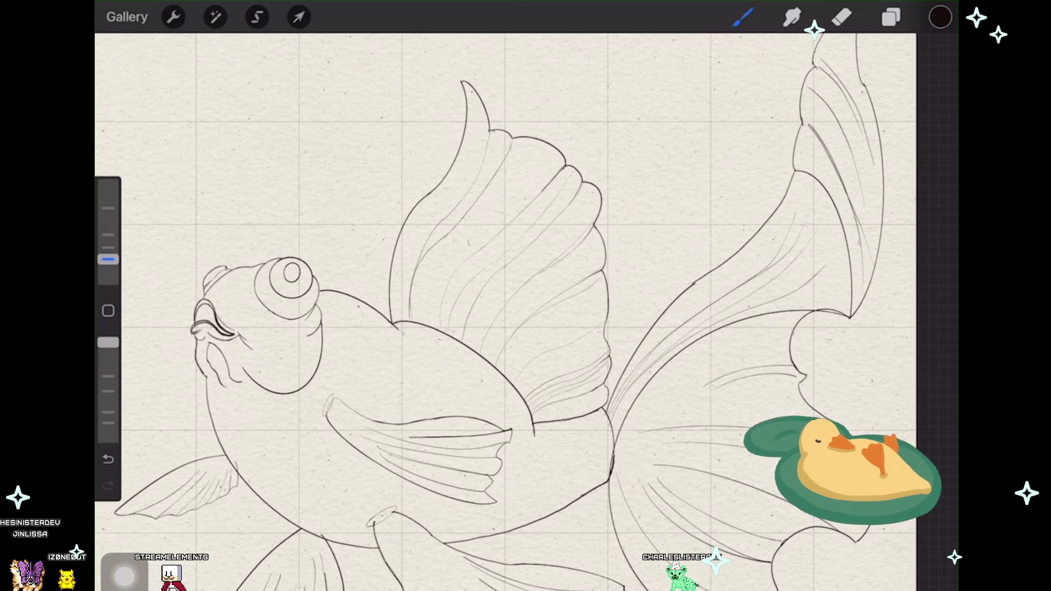
pyautogui.moveTo(342, 293); pyautogui.dragTo(322, 327)
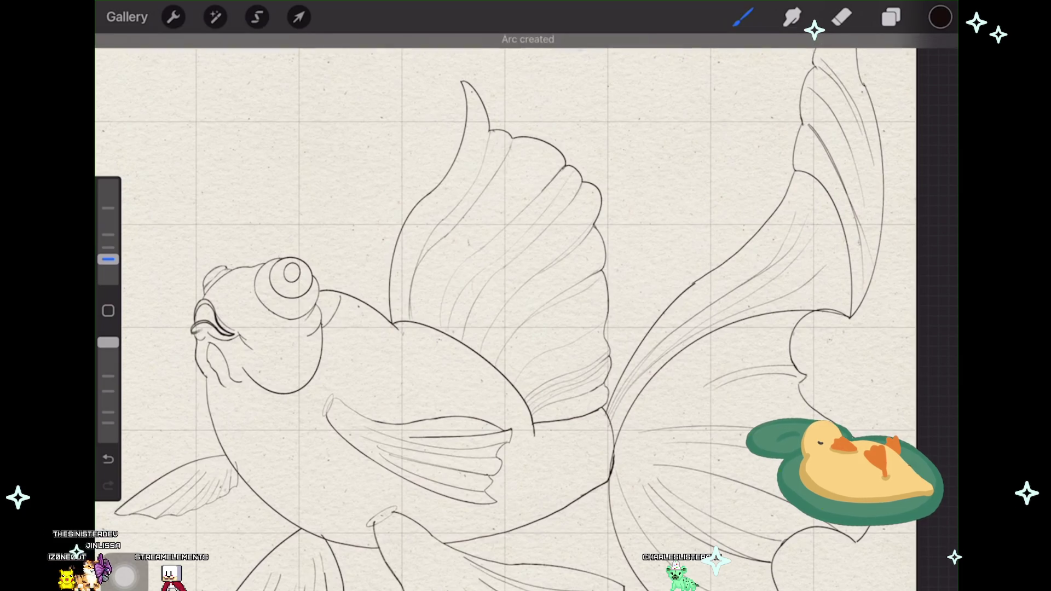
pyautogui.click(524, 45)
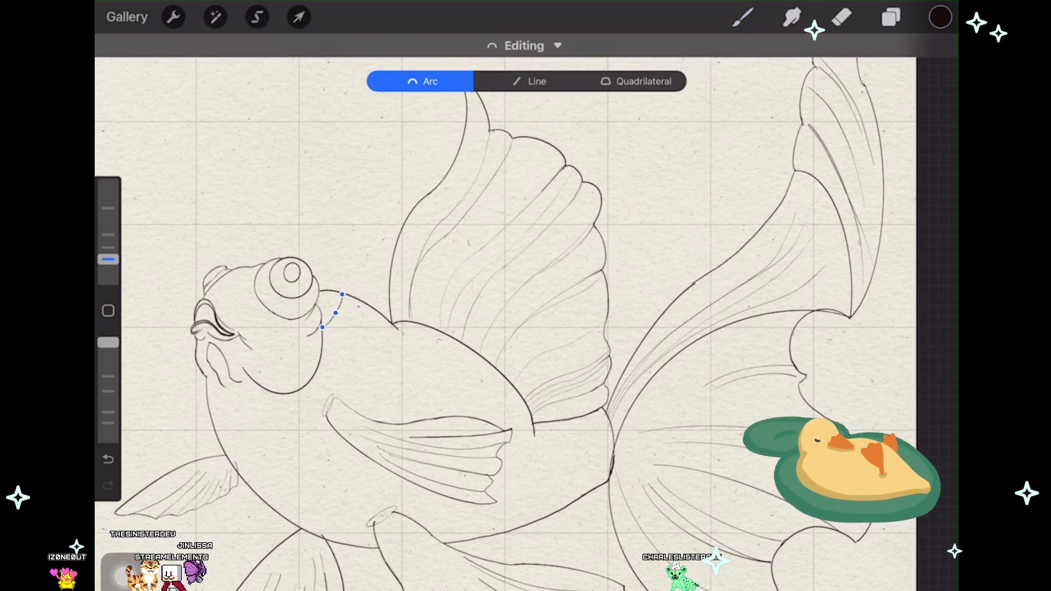
pyautogui.moveTo(335, 313); pyautogui.dragTo(339, 315)
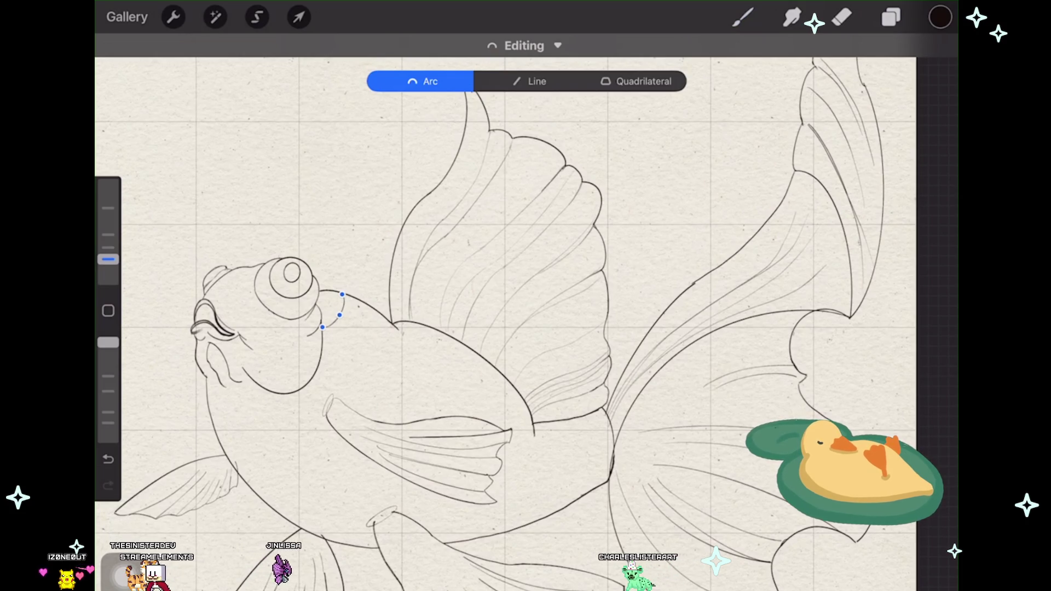
pyautogui.click(743, 17)
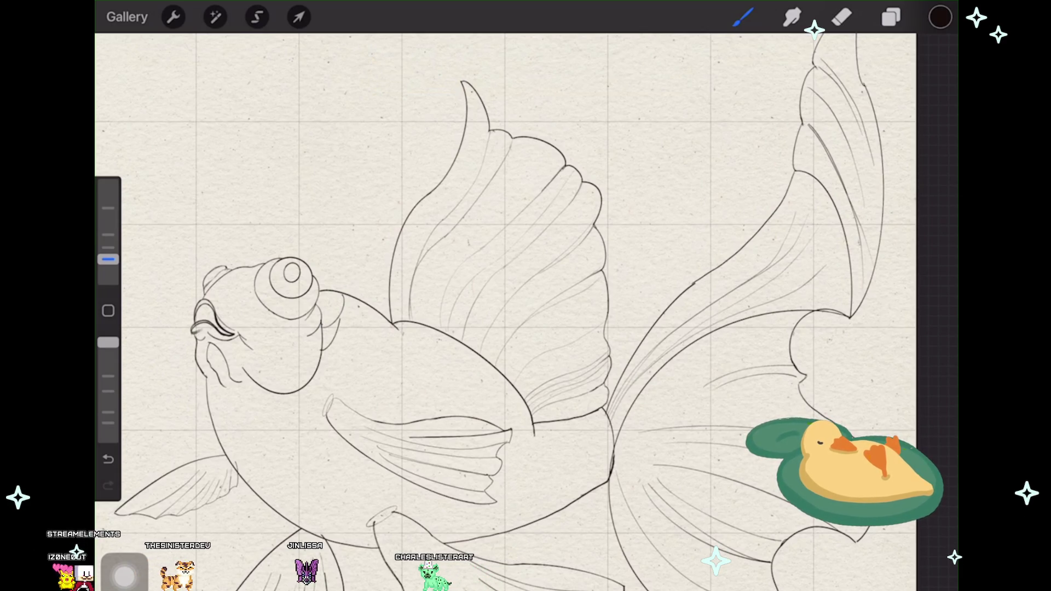
# Step: Adjust a second arc, add another arc near the gill, then undo the last stroke
pyautogui.click(528, 42)
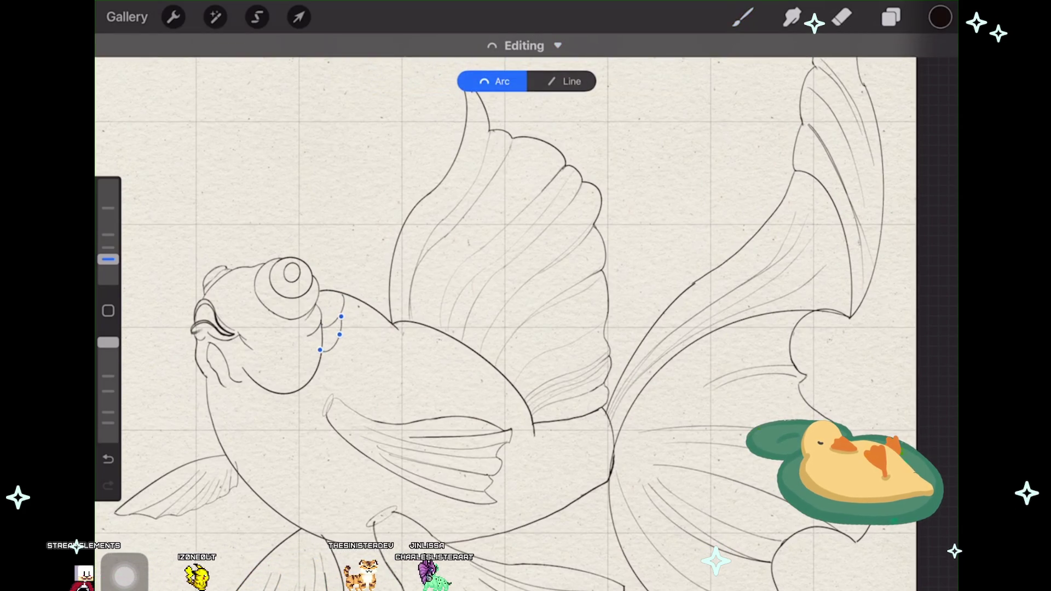
pyautogui.click(742, 17)
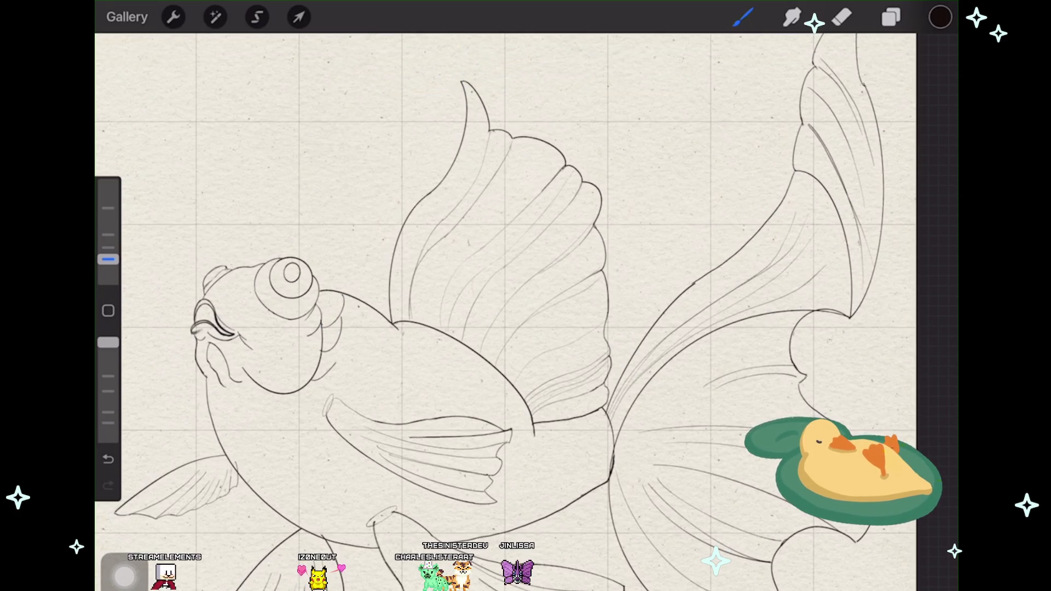
pyautogui.moveTo(324, 396); pyautogui.dragTo(328, 371)
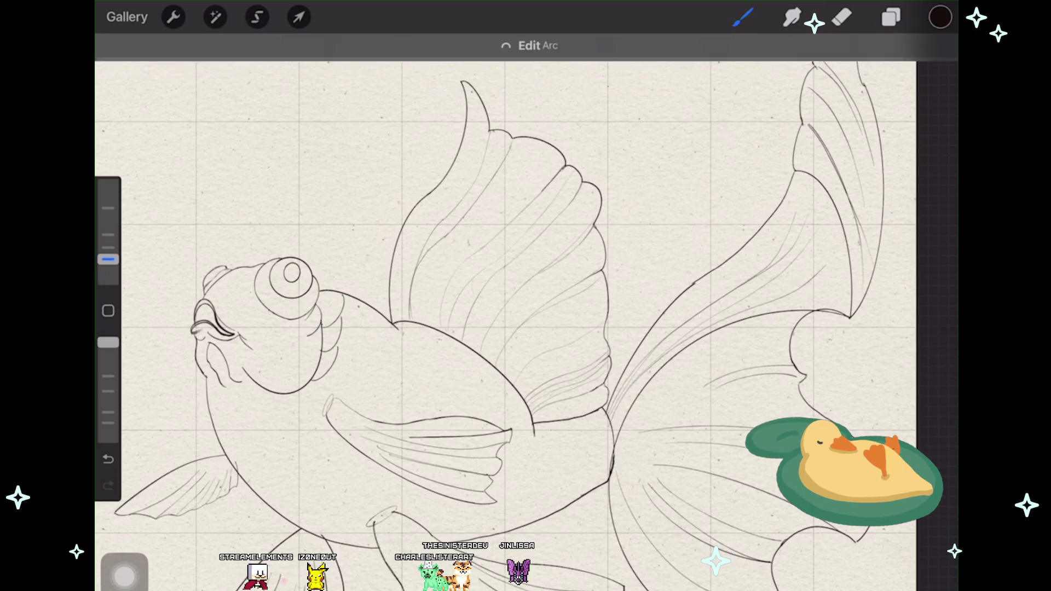
pyautogui.click(525, 46)
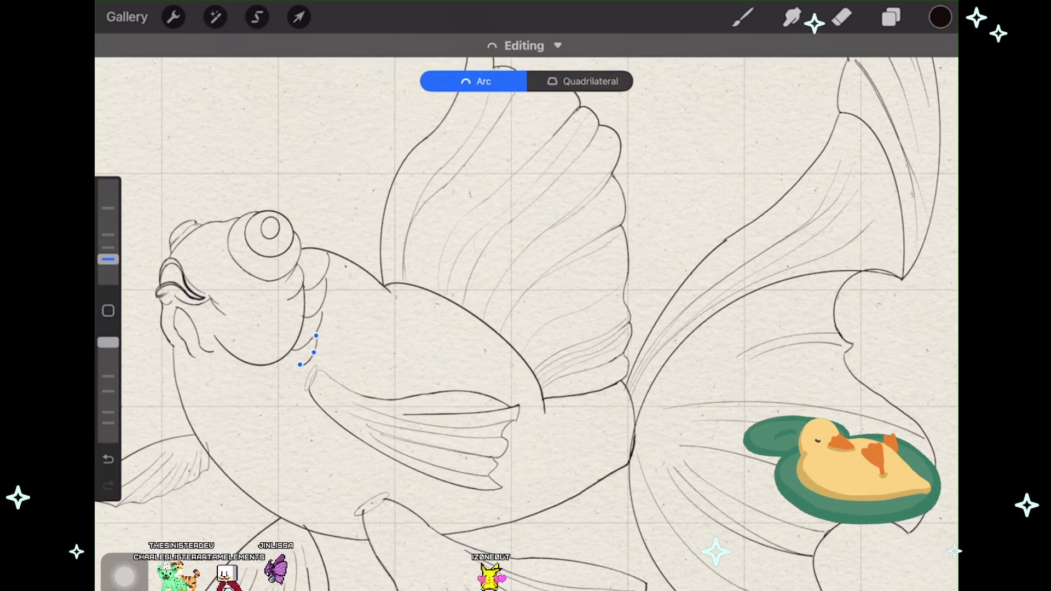
pyautogui.click(742, 17)
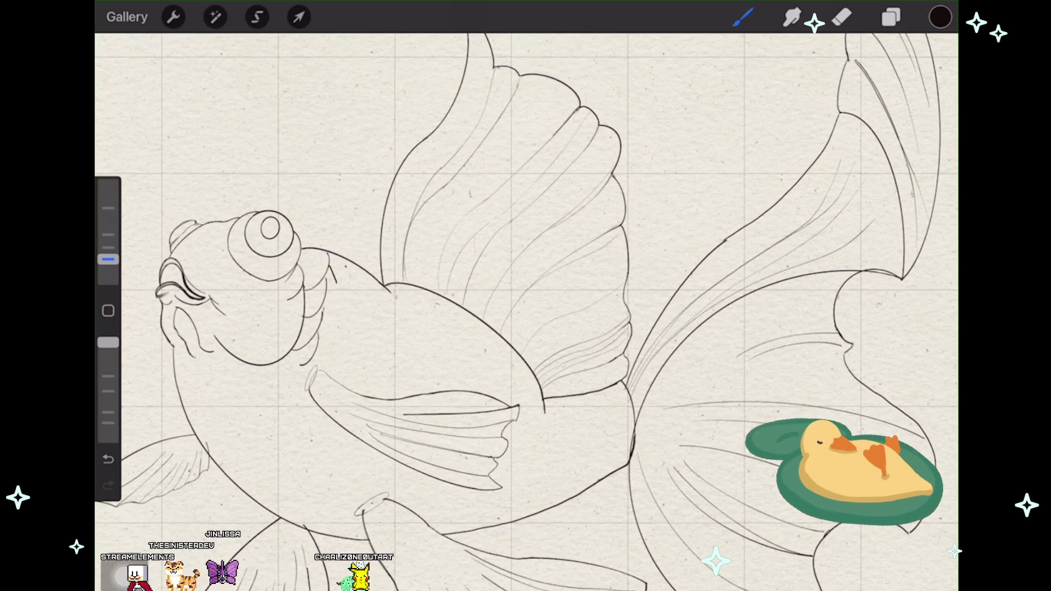
pyautogui.hotkey('ctrl', 'z')
pyautogui.scroll(3, 525, 307)
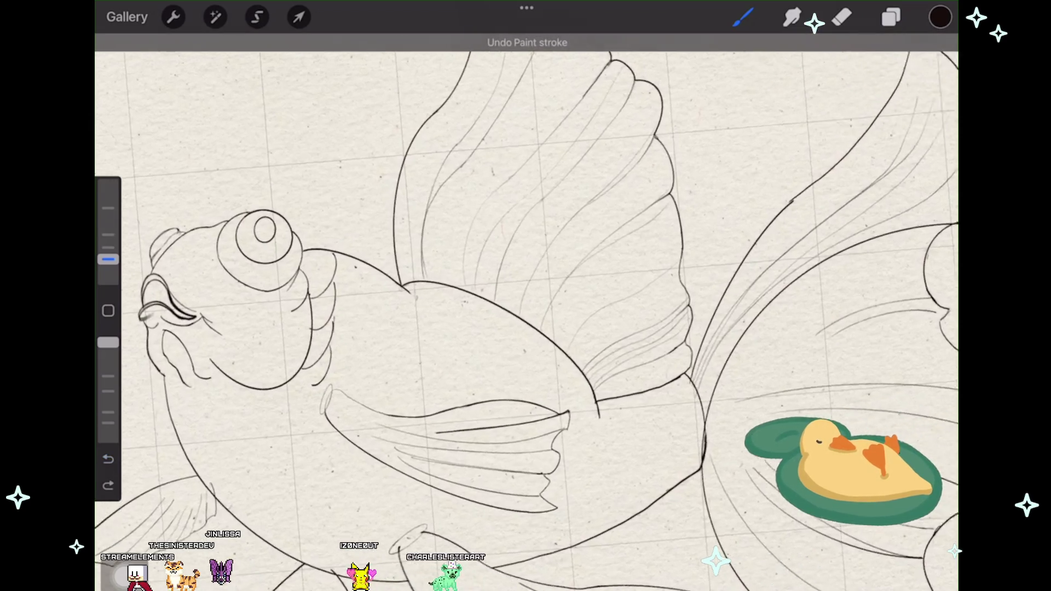
pyautogui.scroll(2, 526, 306)
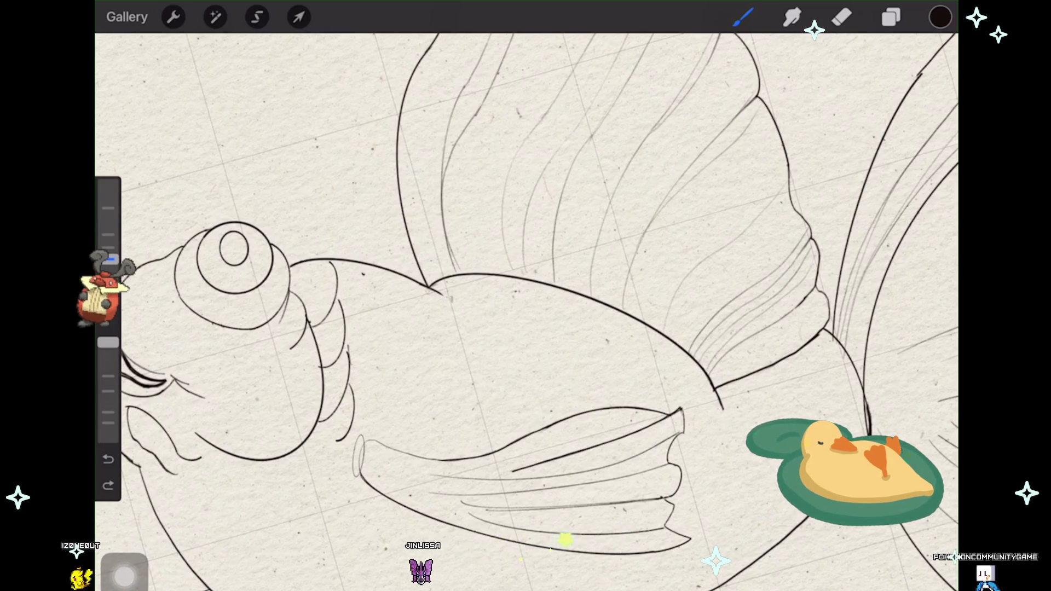
pyautogui.click(108, 259)
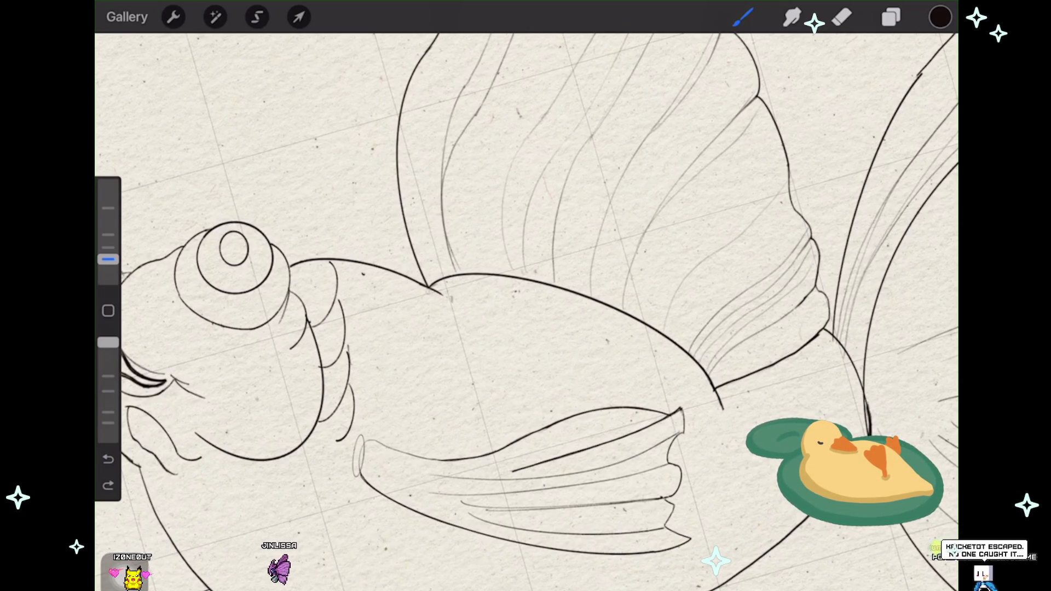
pyautogui.scroll(-5, 525, 307)
pyautogui.scroll(-2, 525, 307)
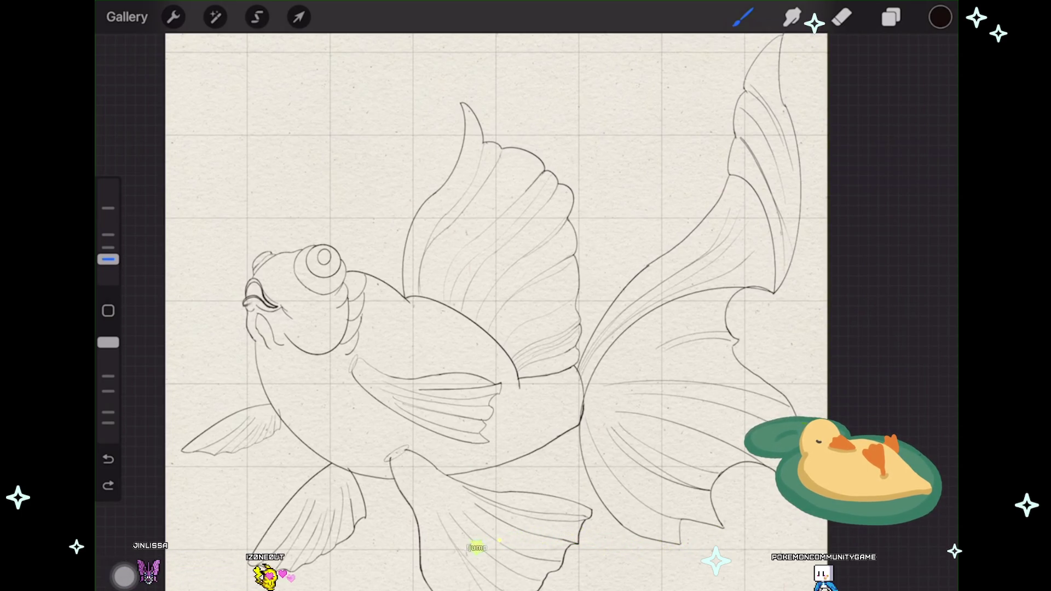
pyautogui.click(890, 17)
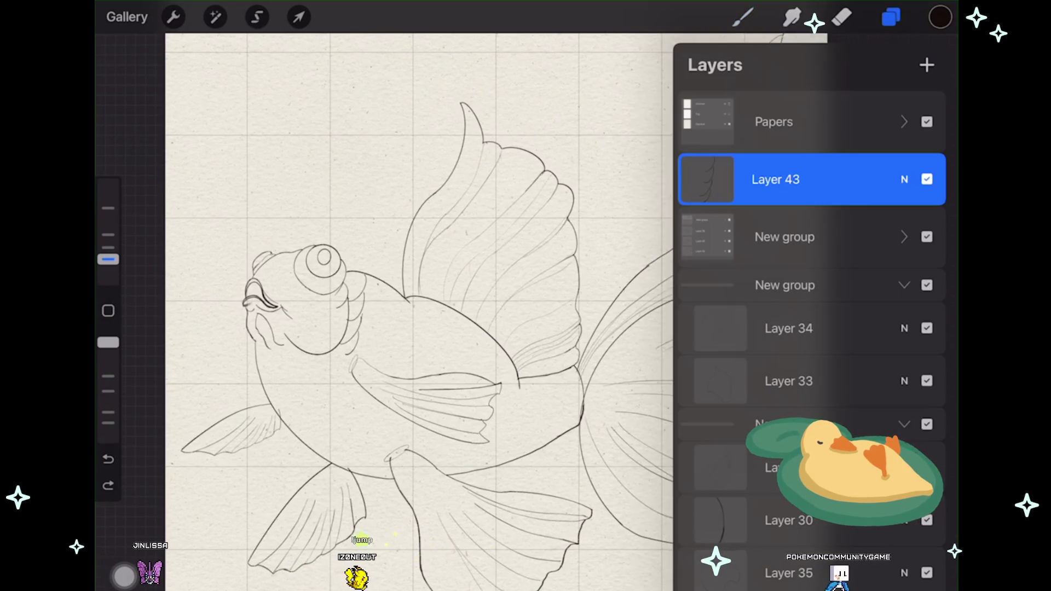
pyautogui.scroll(5, 344, 312)
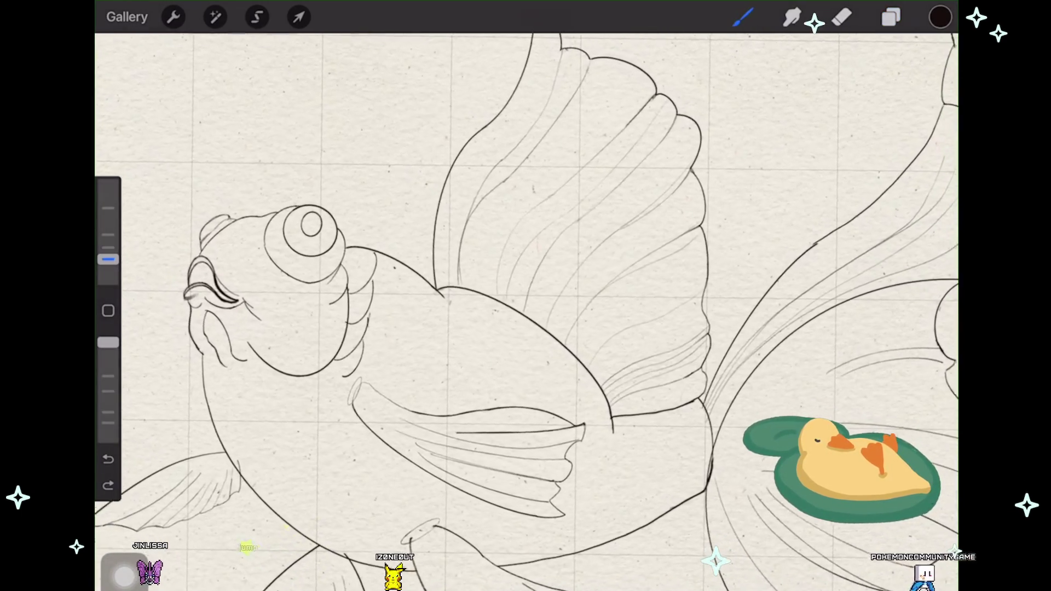
# Step: Ink two snapped scale arcs beside the gill, adjusting each before committing
pyautogui.scroll(2, 262, 268)
pyautogui.moveTo(389, 256); pyautogui.dragTo(395, 298)
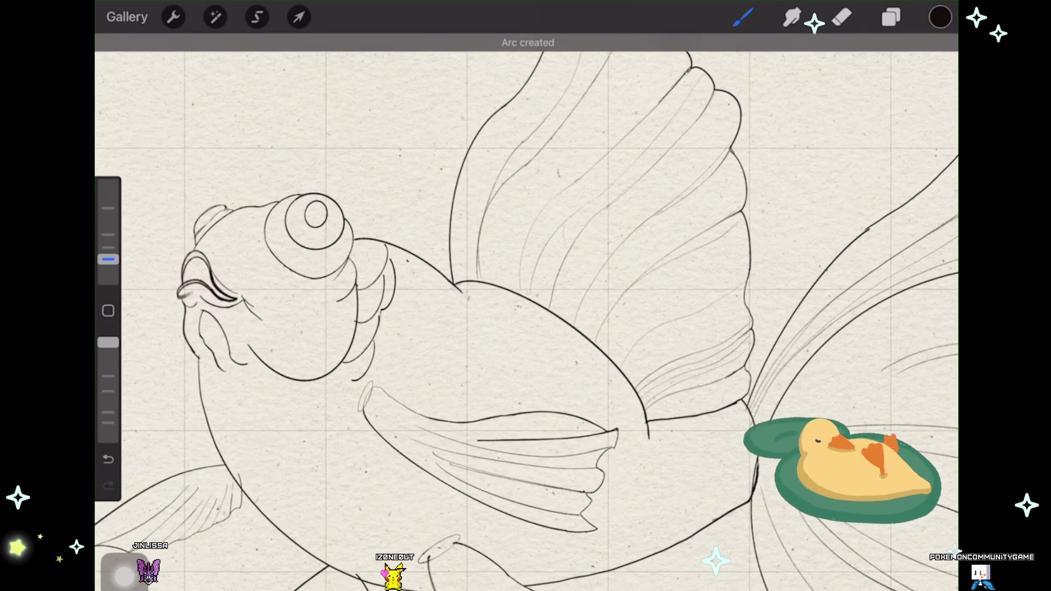
pyautogui.click(524, 46)
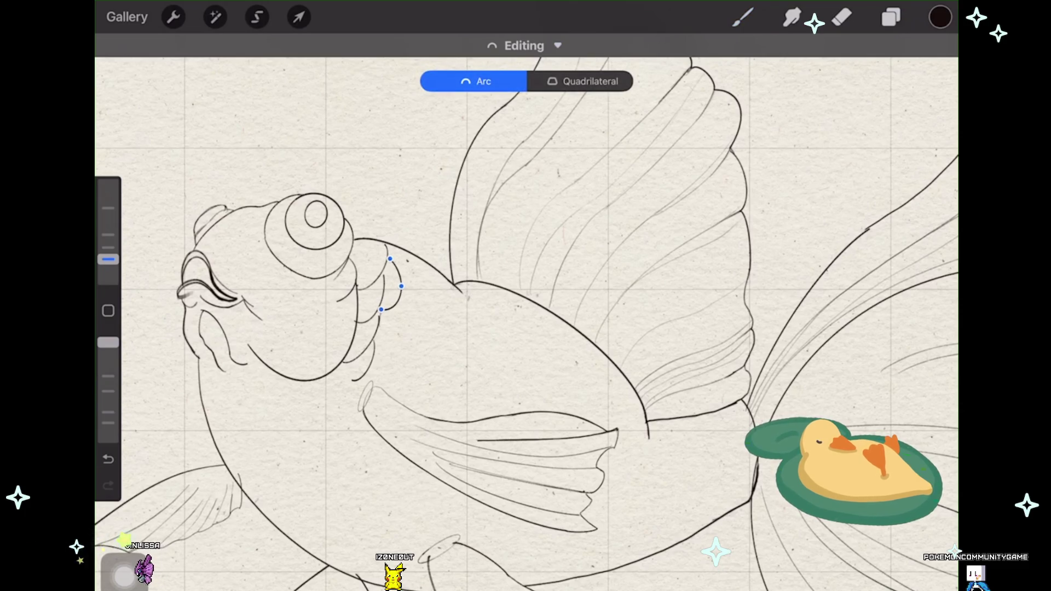
pyautogui.click(742, 17)
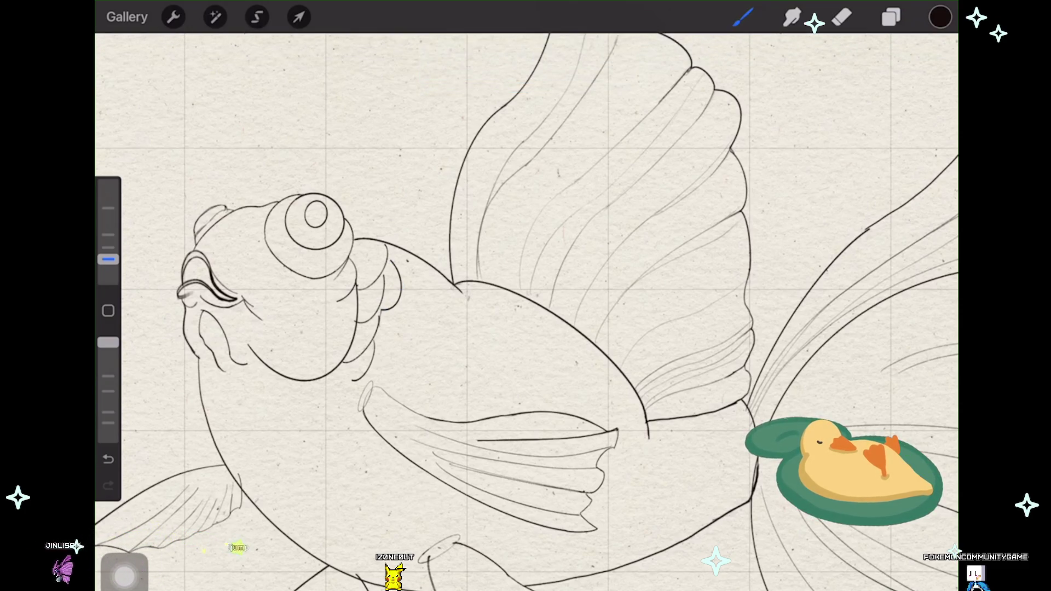
pyautogui.scroll(2, 306, 336)
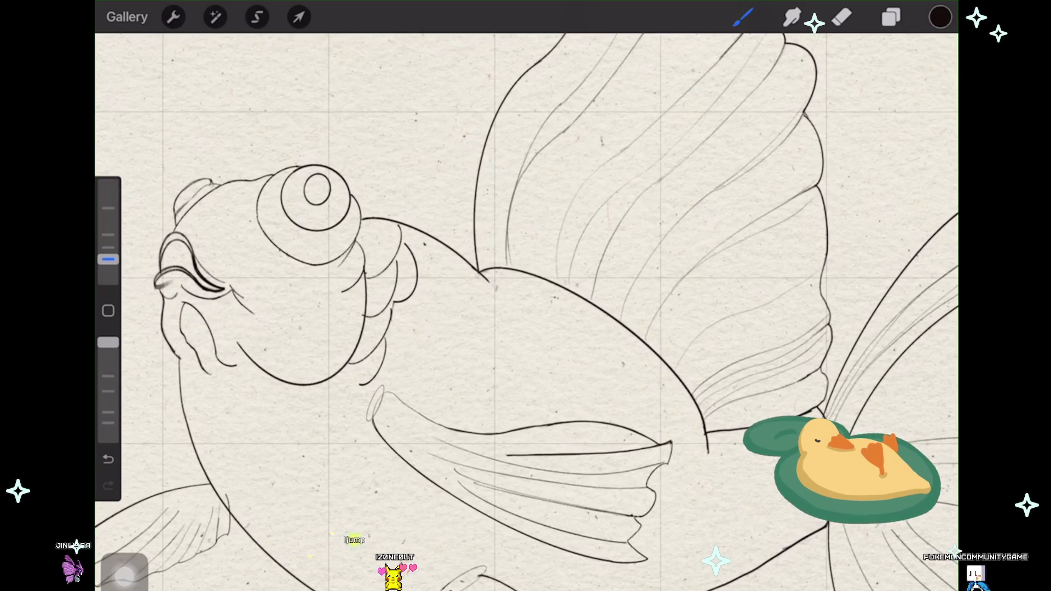
pyautogui.moveTo(413, 294); pyautogui.dragTo(385, 334)
pyautogui.click(534, 45)
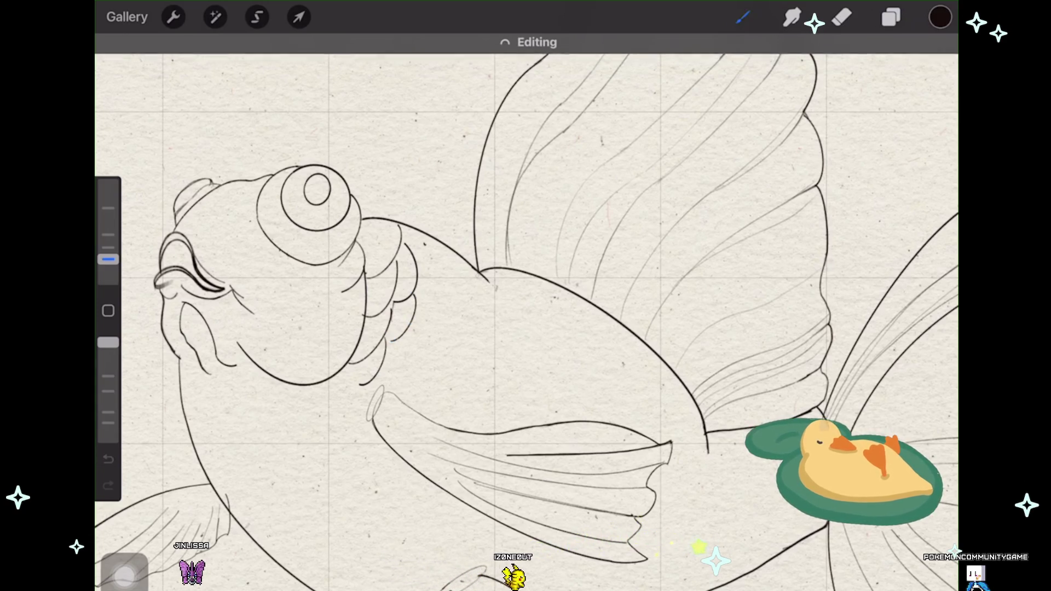
pyautogui.click(743, 17)
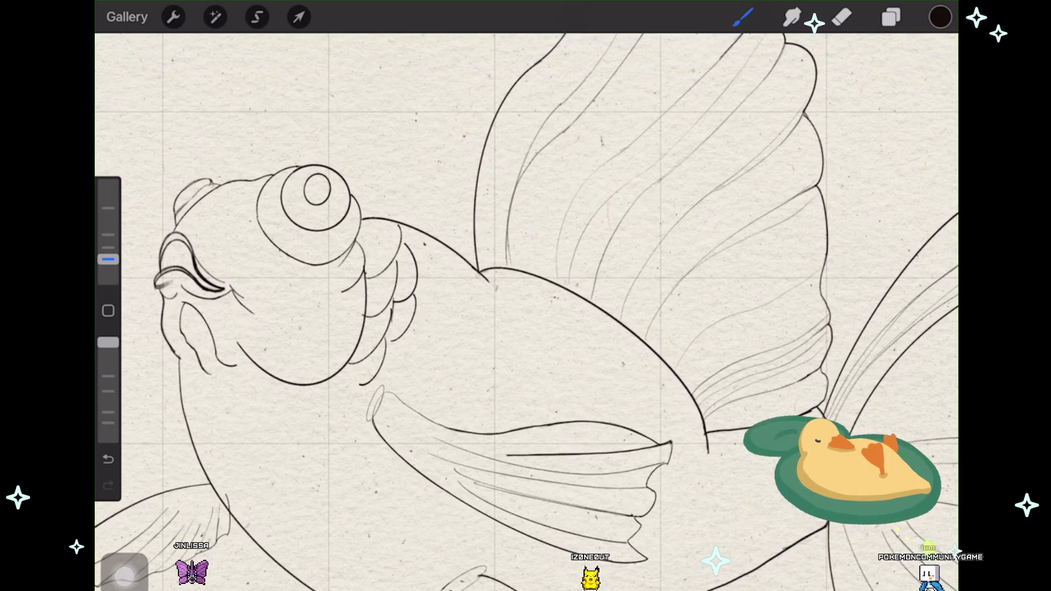
# Step: Redraw a scale arc lower near the gill and remove a stray straight line
pyautogui.hotkey('ctrl', 'z')
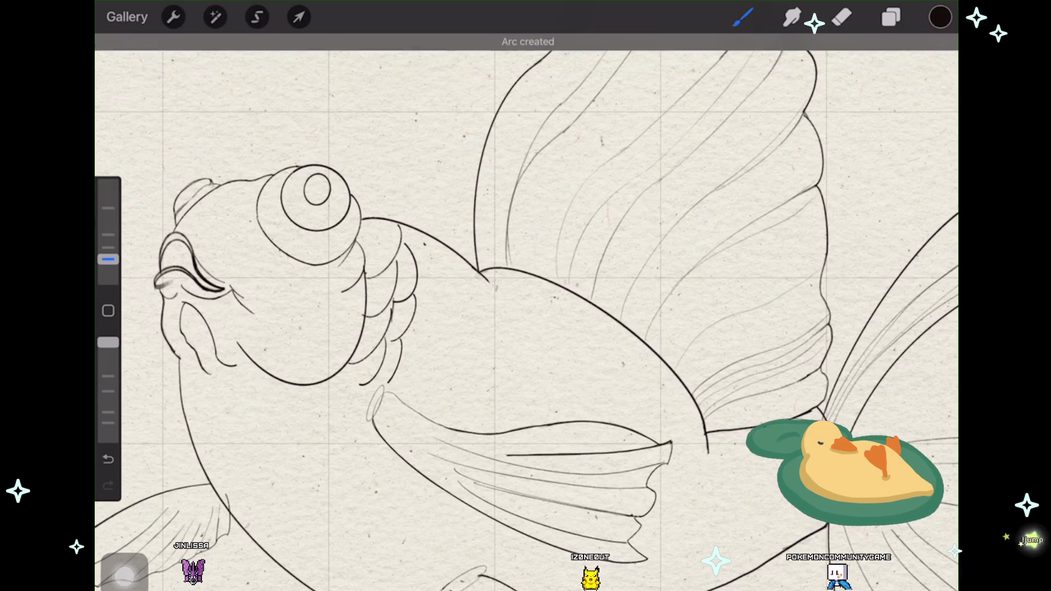
pyautogui.moveTo(400, 338); pyautogui.dragTo(389, 383)
pyautogui.click(524, 45)
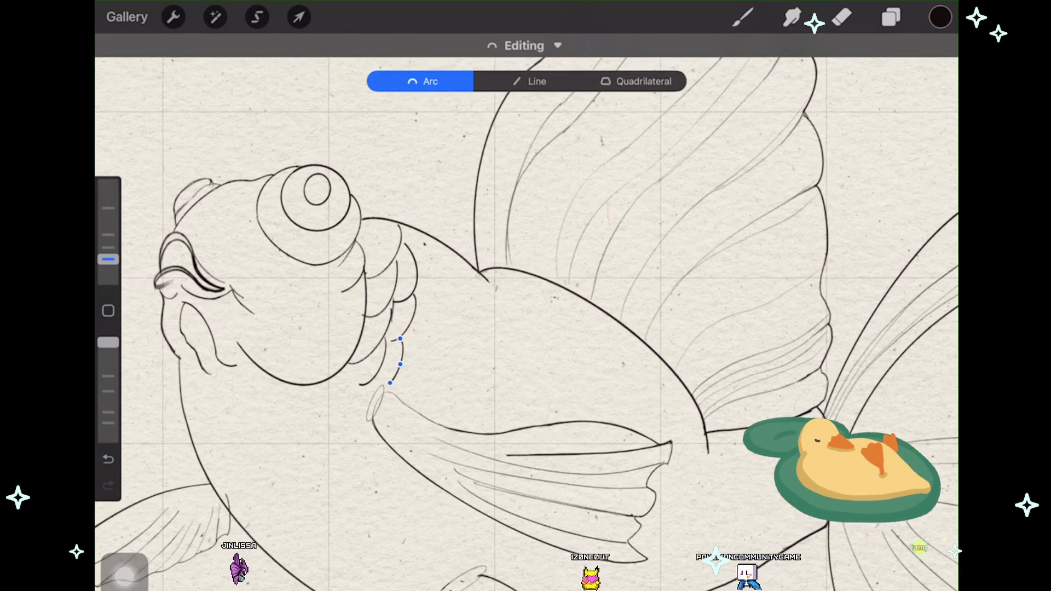
pyautogui.click(526, 329)
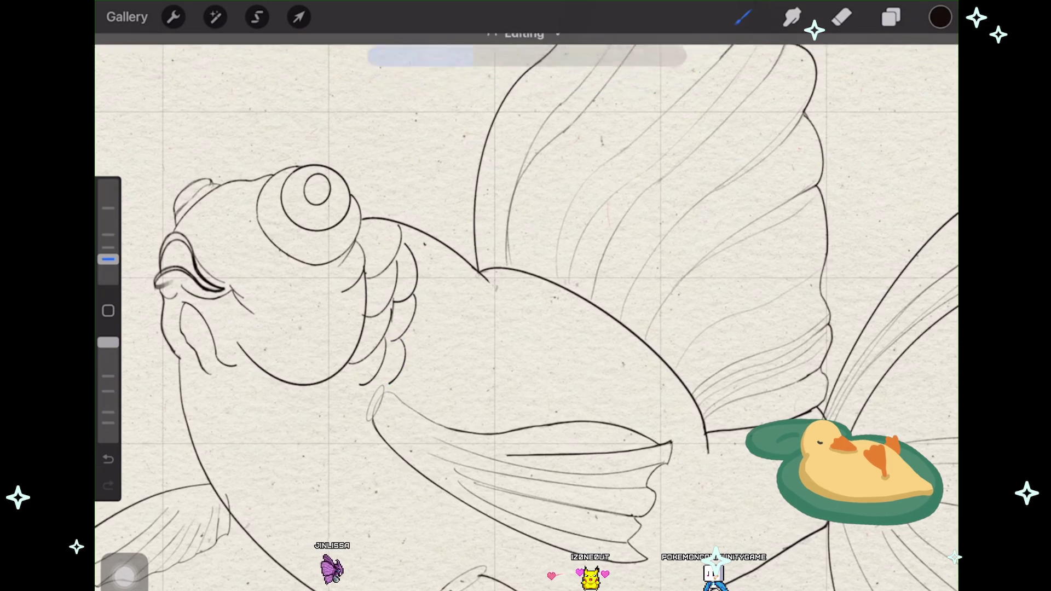
pyautogui.scroll(-3, 525, 329)
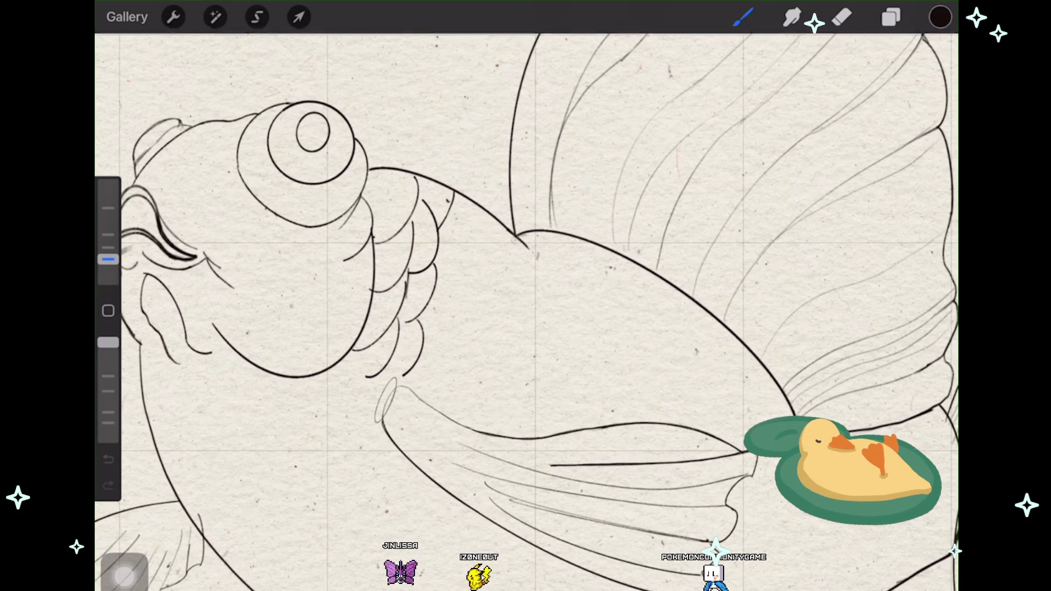
pyautogui.hotkey('ctrl', 'z')
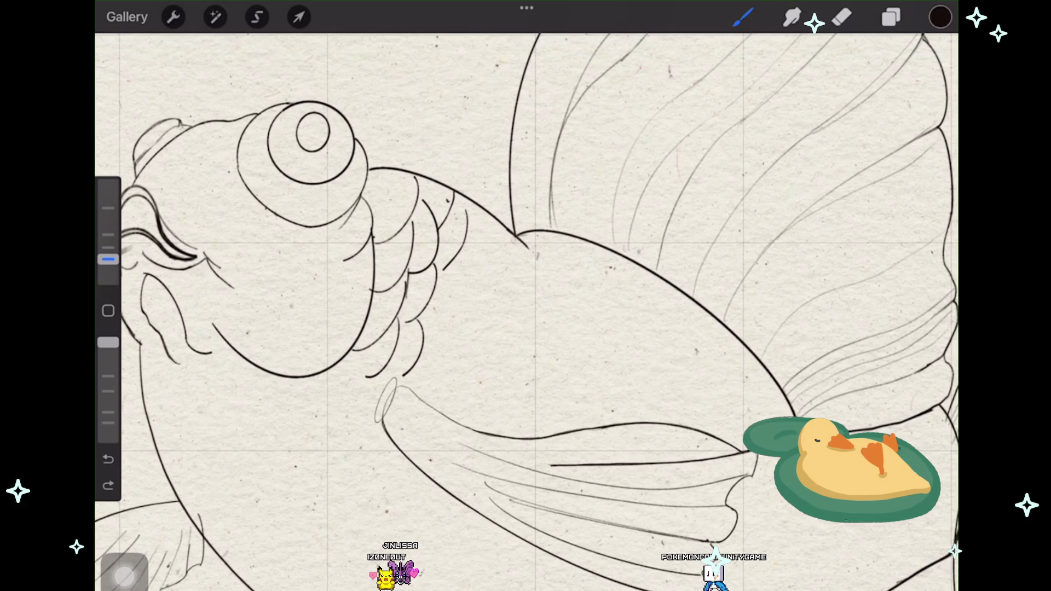
# Step: Draw two more scale arcs further along the body and adjust their shapes
pyautogui.moveTo(464, 210); pyautogui.dragTo(469, 234)
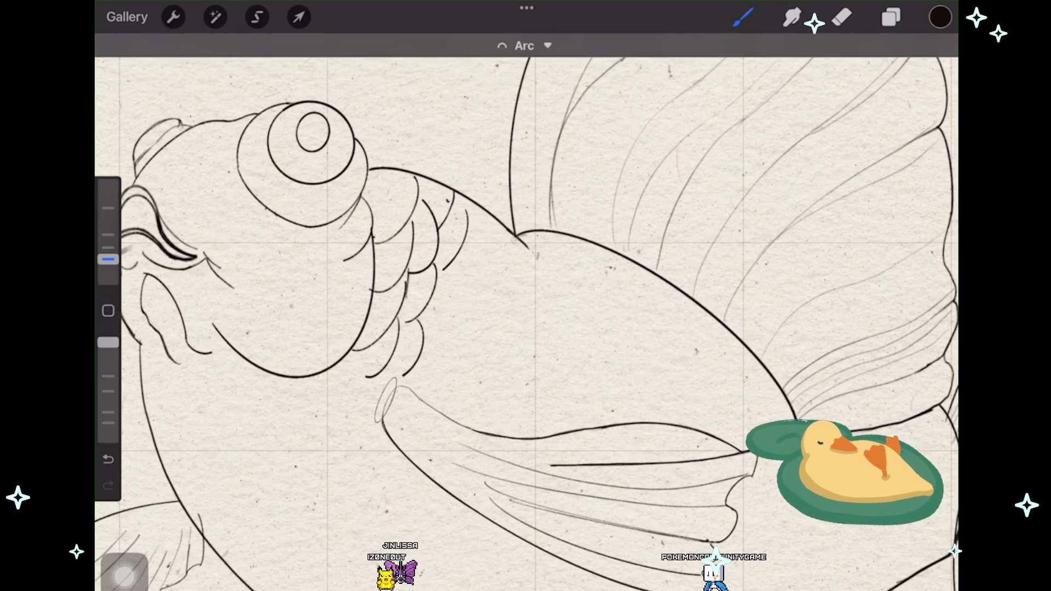
pyautogui.scroll(-1, 526, 323)
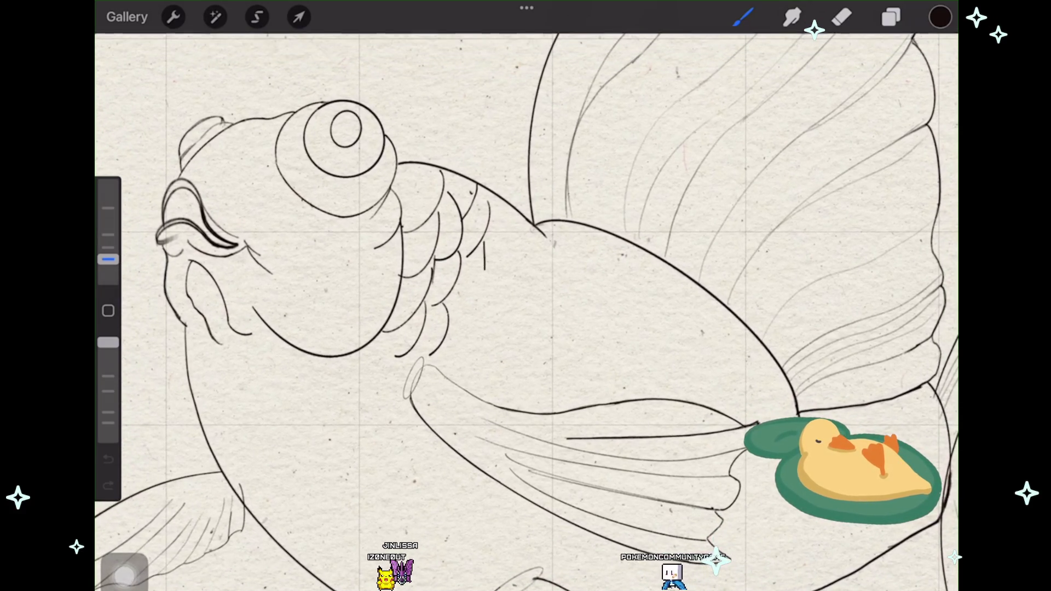
pyautogui.click(527, 43)
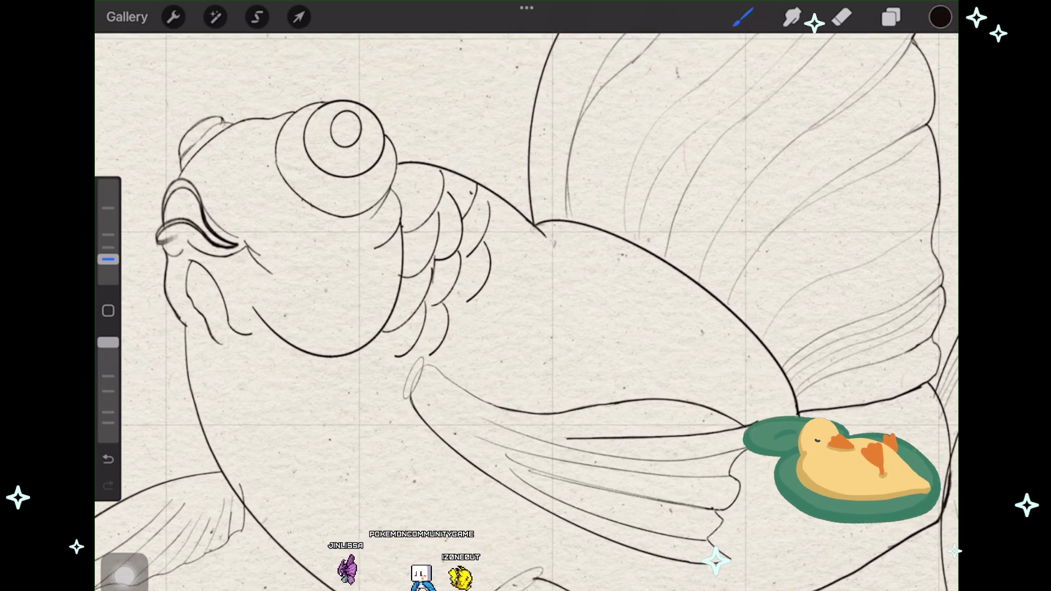
pyautogui.moveTo(485, 288); pyautogui.dragTo(468, 344)
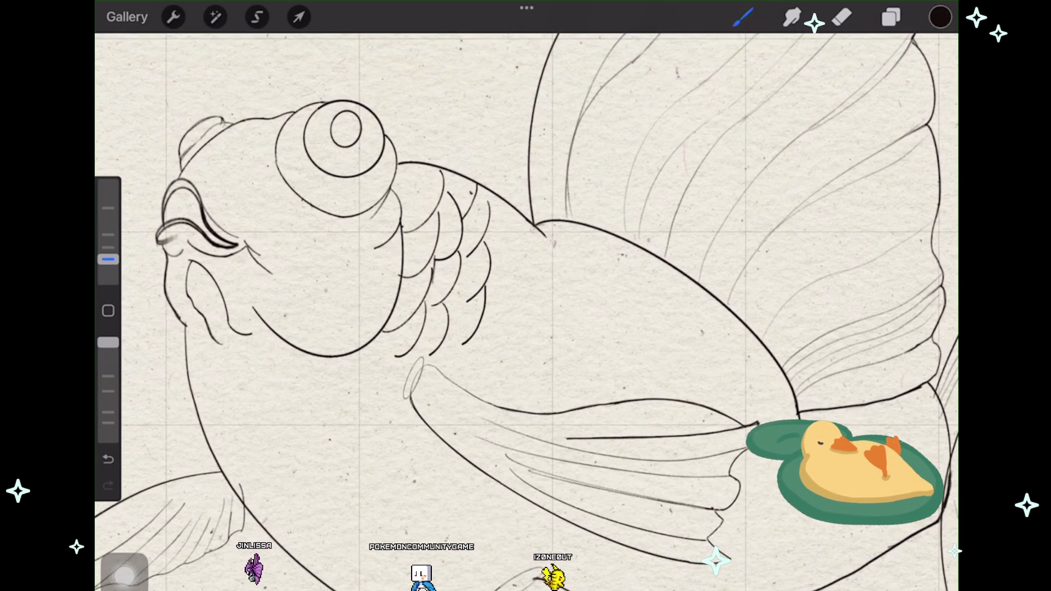
pyautogui.click(524, 45)
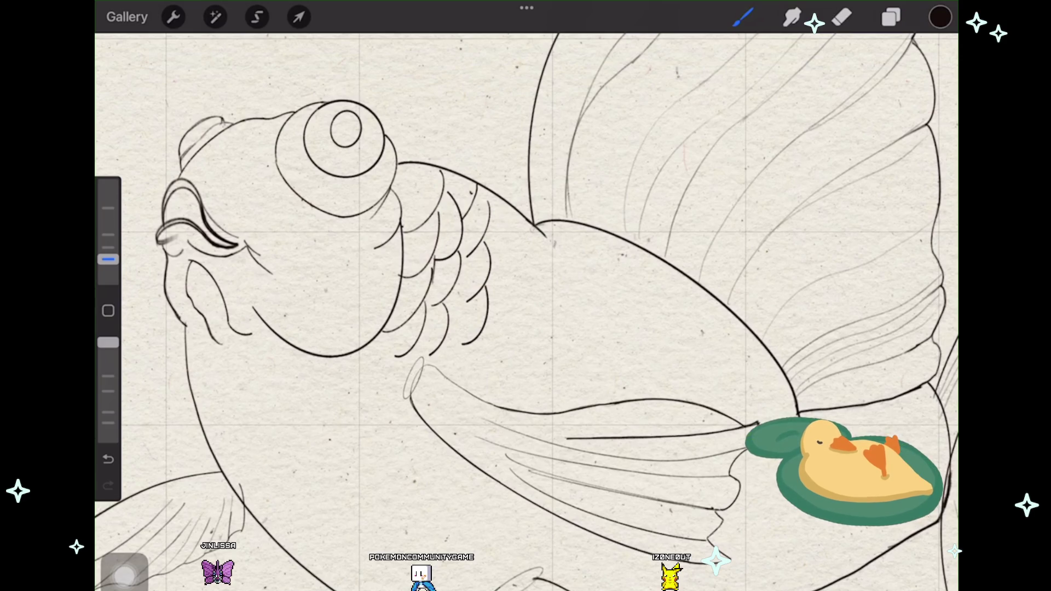
pyautogui.scroll(-2, 526, 306)
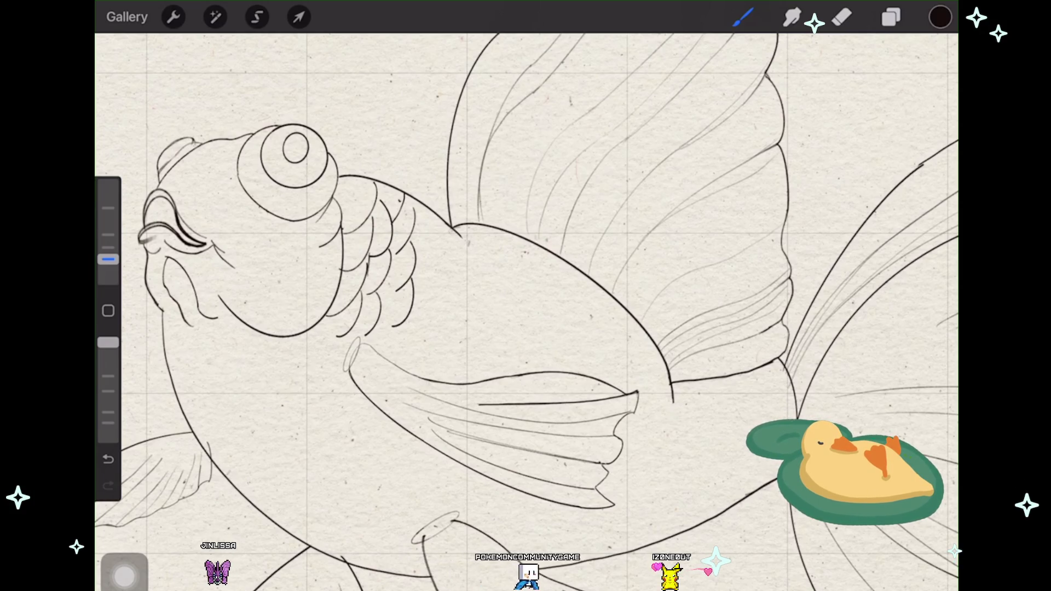
# Step: Duplicate the Layer 43 scales and move the copy back along the body
pyautogui.click(891, 17)
pyautogui.moveTo(903, 179); pyautogui.dragTo(766, 179)
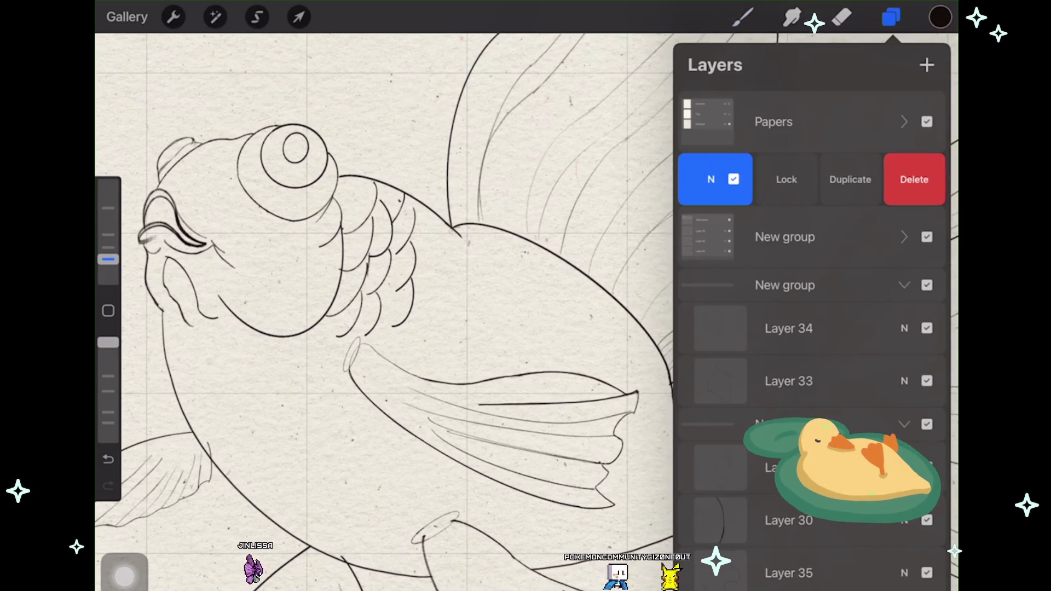
pyautogui.click(850, 179)
pyautogui.click(299, 17)
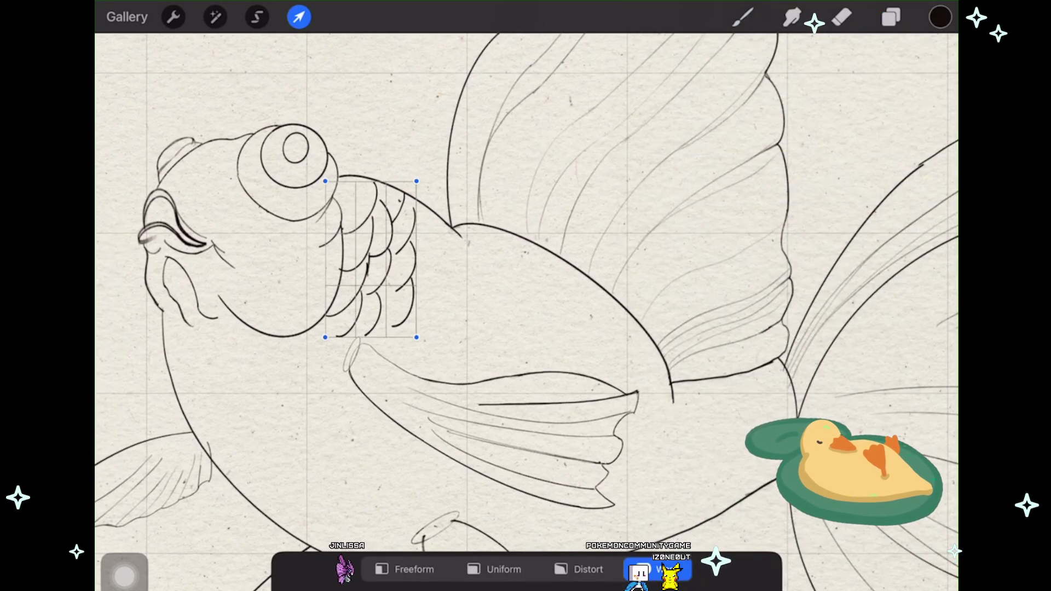
pyautogui.click(504, 569)
pyautogui.moveTo(371, 259); pyautogui.dragTo(447, 287)
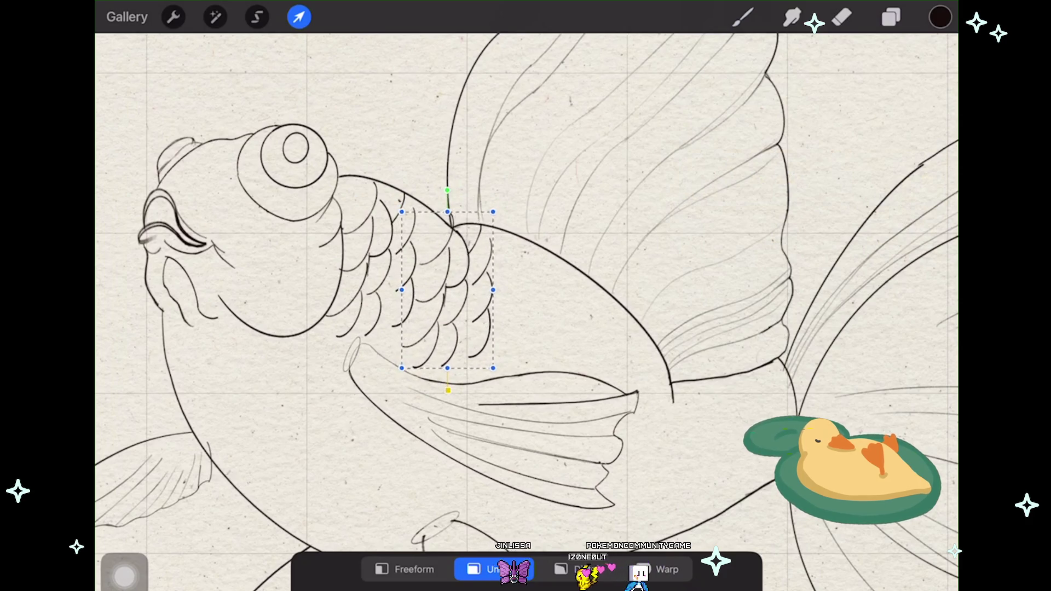
# Step: Warp the copied scales' corners and middle so they follow the body's curve, then apply
pyautogui.click(657, 569)
pyautogui.moveTo(492, 210); pyautogui.dragTo(464, 216)
pyautogui.moveTo(401, 365); pyautogui.dragTo(399, 363)
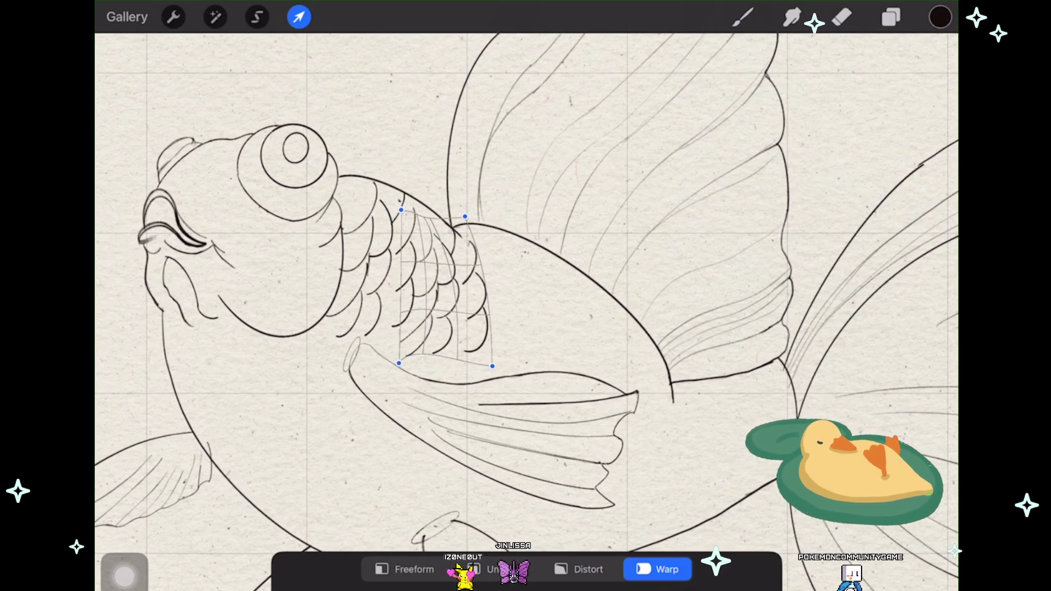
pyautogui.moveTo(464, 216); pyautogui.dragTo(468, 219)
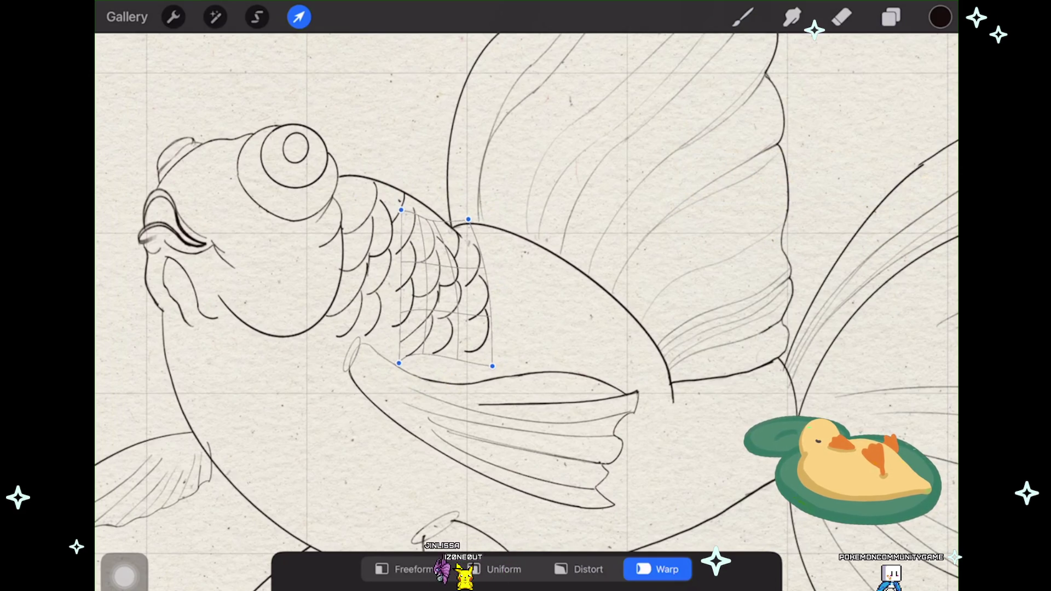
pyautogui.moveTo(399, 363); pyautogui.dragTo(400, 352)
pyautogui.moveTo(432, 285); pyautogui.dragTo(435, 288)
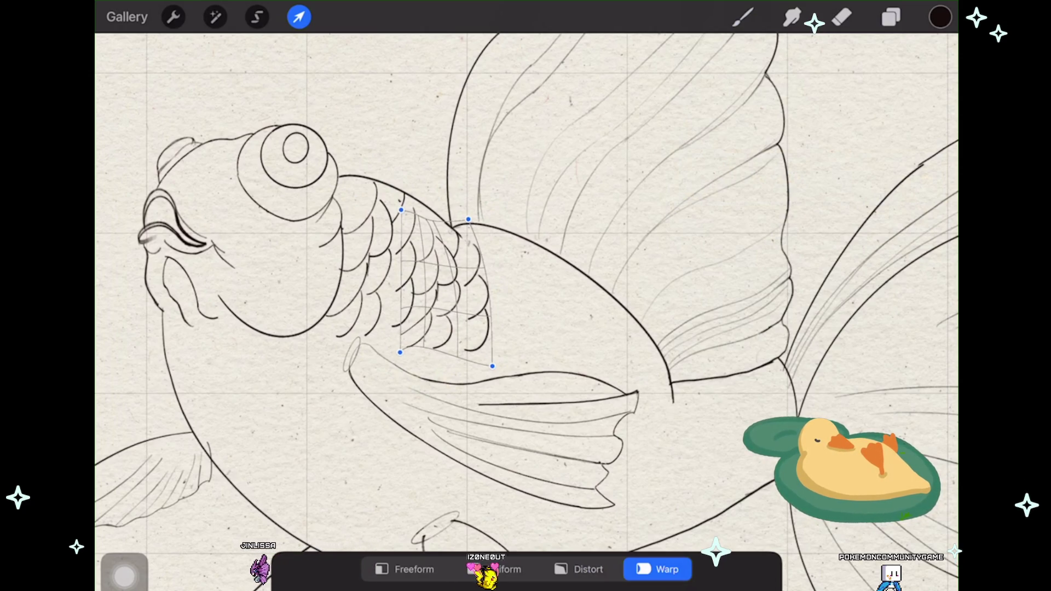
pyautogui.moveTo(468, 219); pyautogui.dragTo(479, 222)
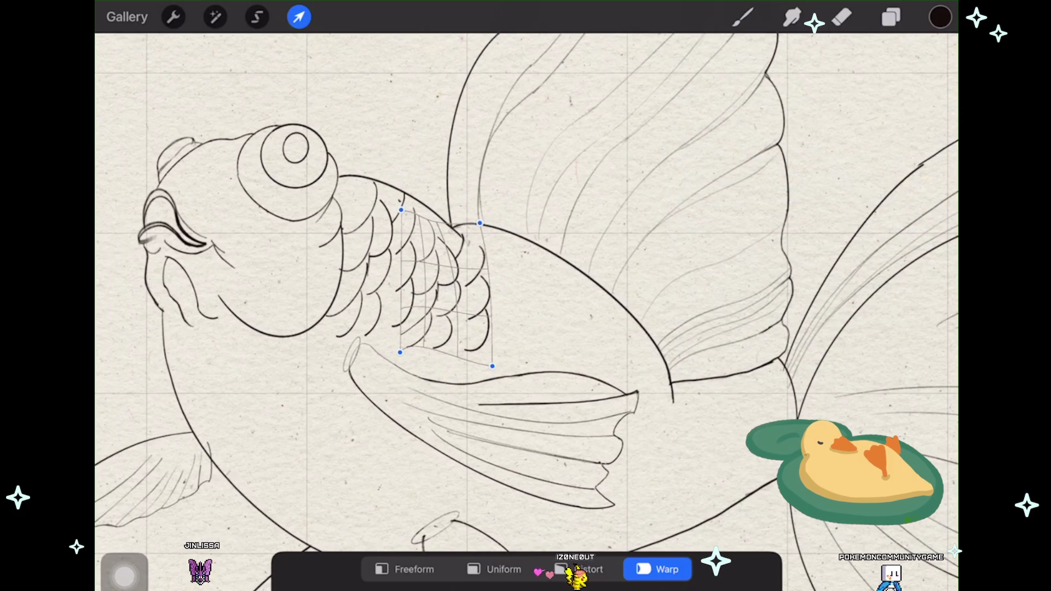
pyautogui.moveTo(493, 365); pyautogui.dragTo(497, 370)
pyautogui.moveTo(435, 323); pyautogui.dragTo(441, 334)
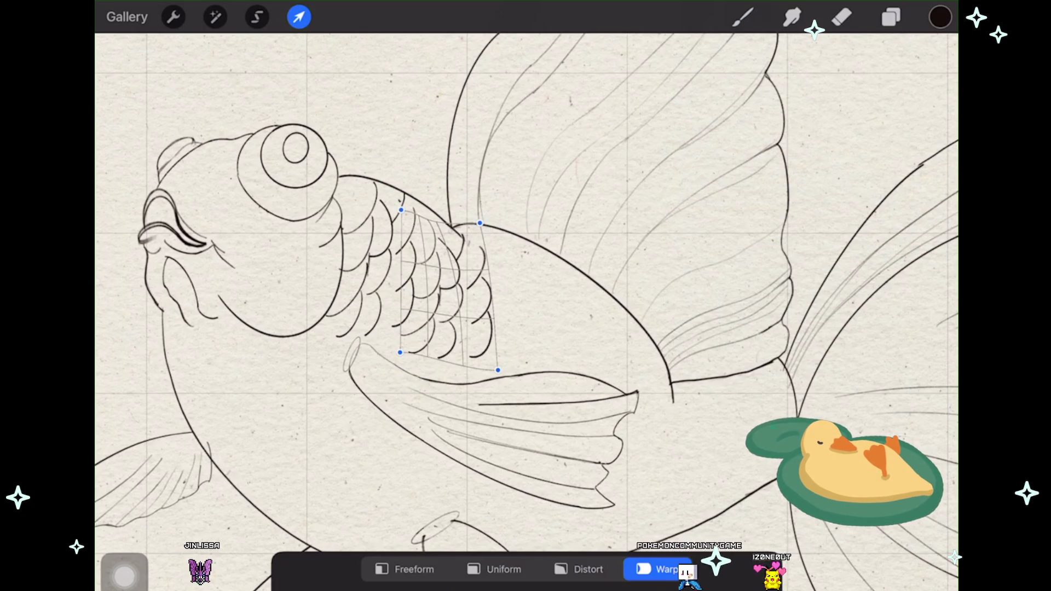
pyautogui.click(299, 17)
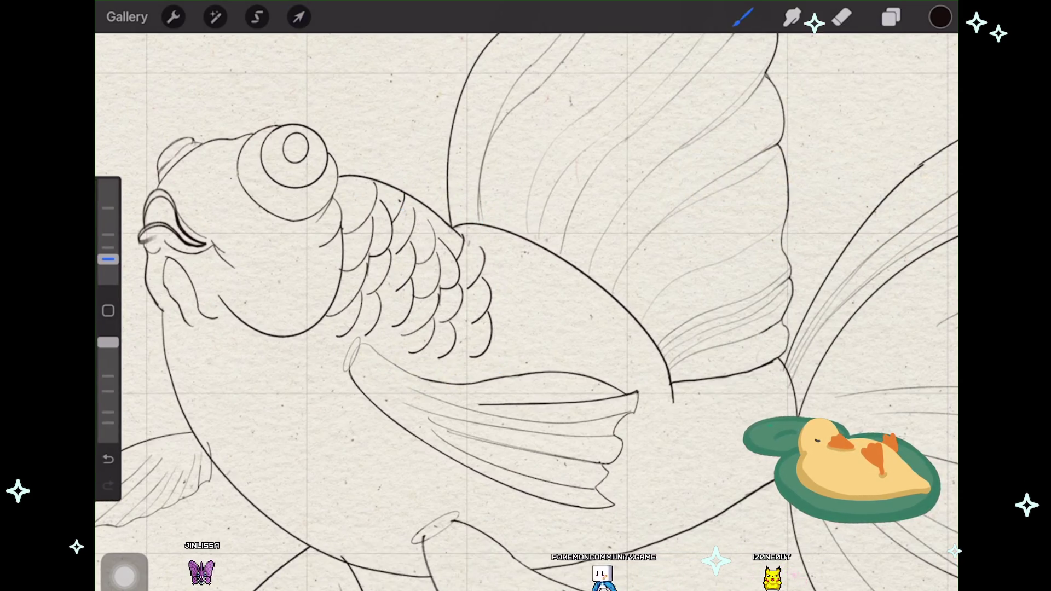
# Step: Undo the last stroke on the scales, keeping the warped scale copy in place
pyautogui.scroll(2, 525, 307)
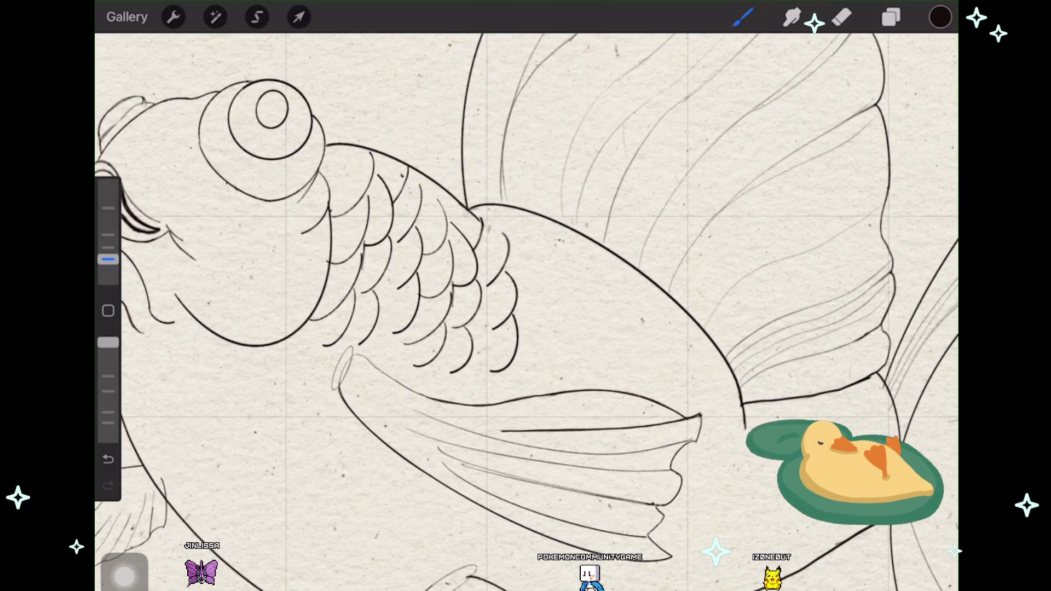
pyautogui.scroll(2, 525, 307)
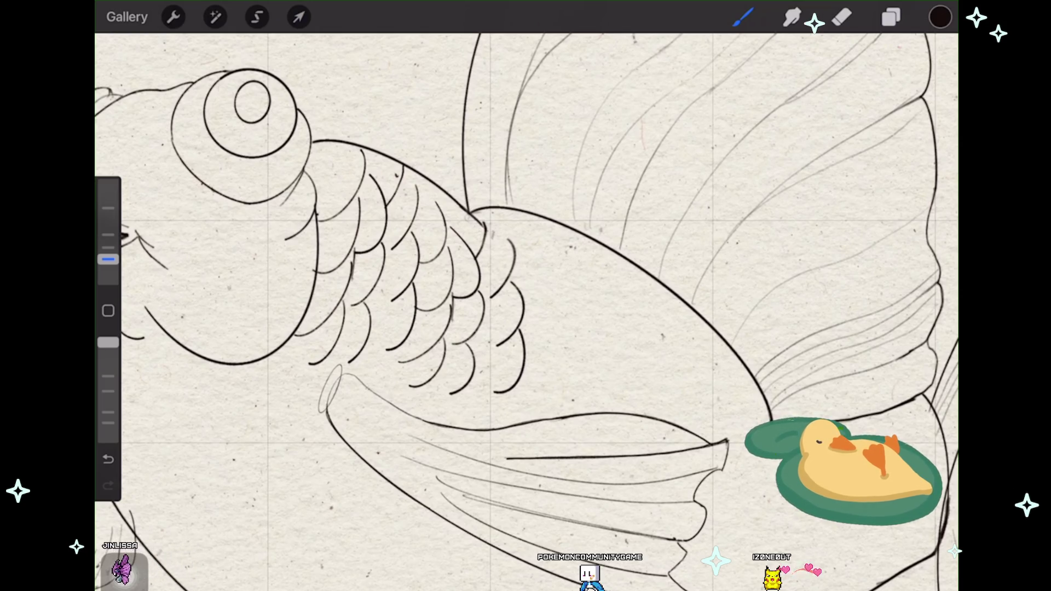
pyautogui.hotkey('ctrl', 'z')
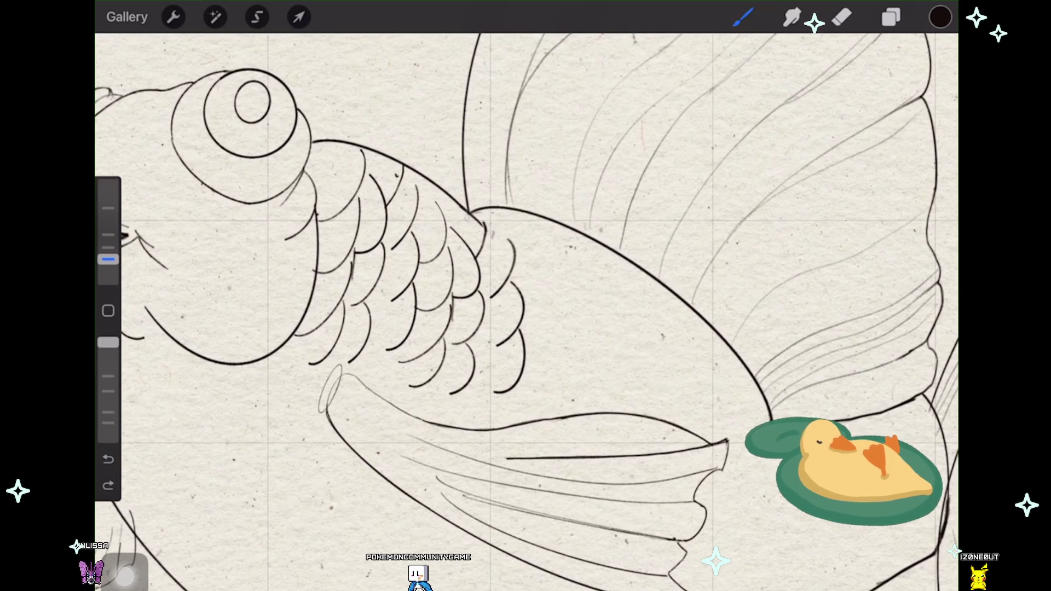
pyautogui.scroll(-5, 526, 312)
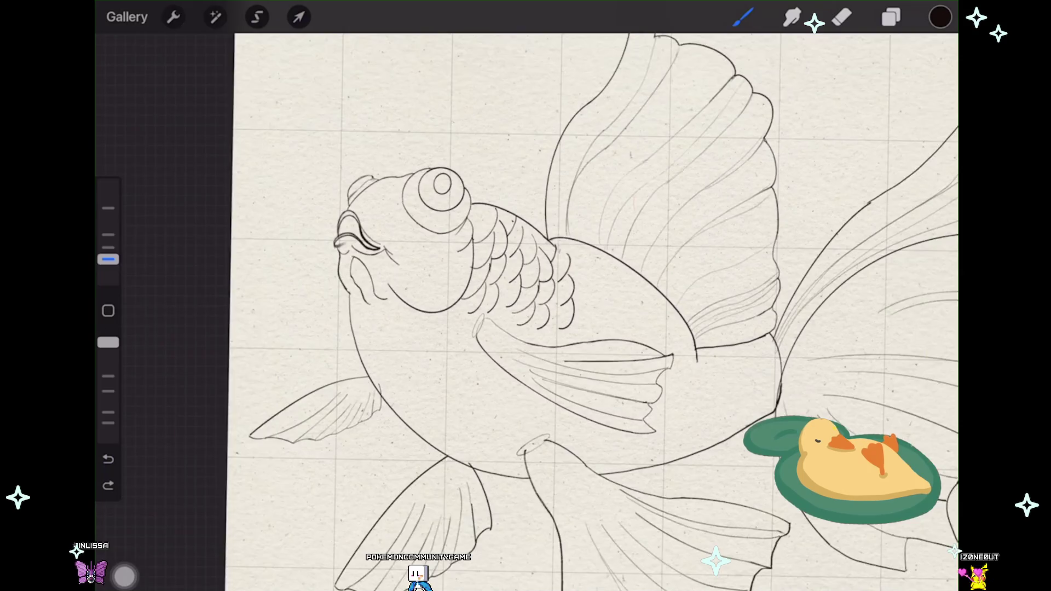
# Step: Duplicate the top Layer 43 again and move the uniform-scaled patch right onto the body
pyautogui.click(890, 17)
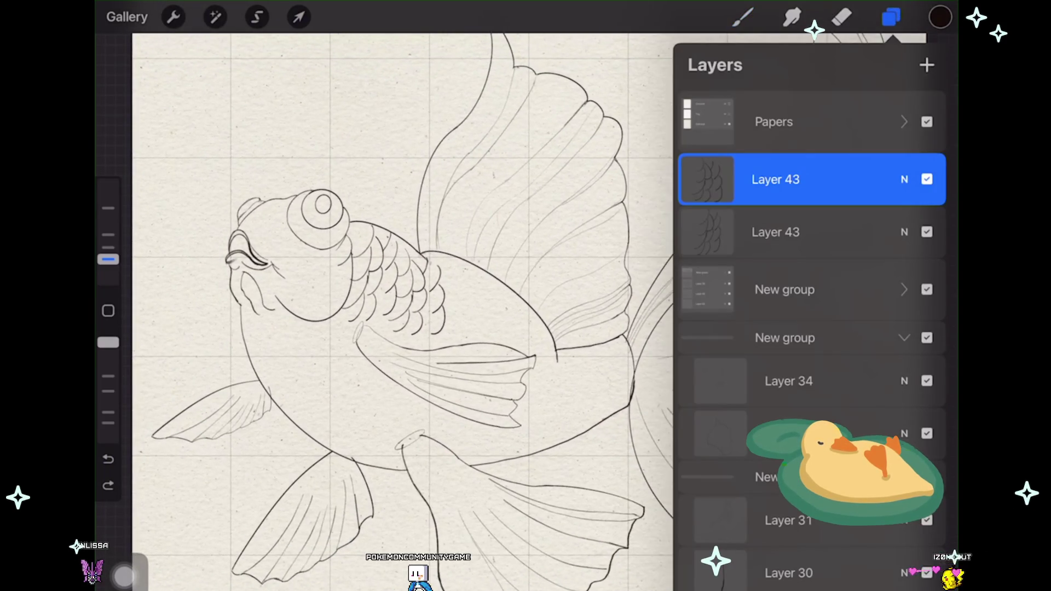
pyautogui.moveTo(854, 179); pyautogui.dragTo(723, 179)
pyautogui.click(850, 180)
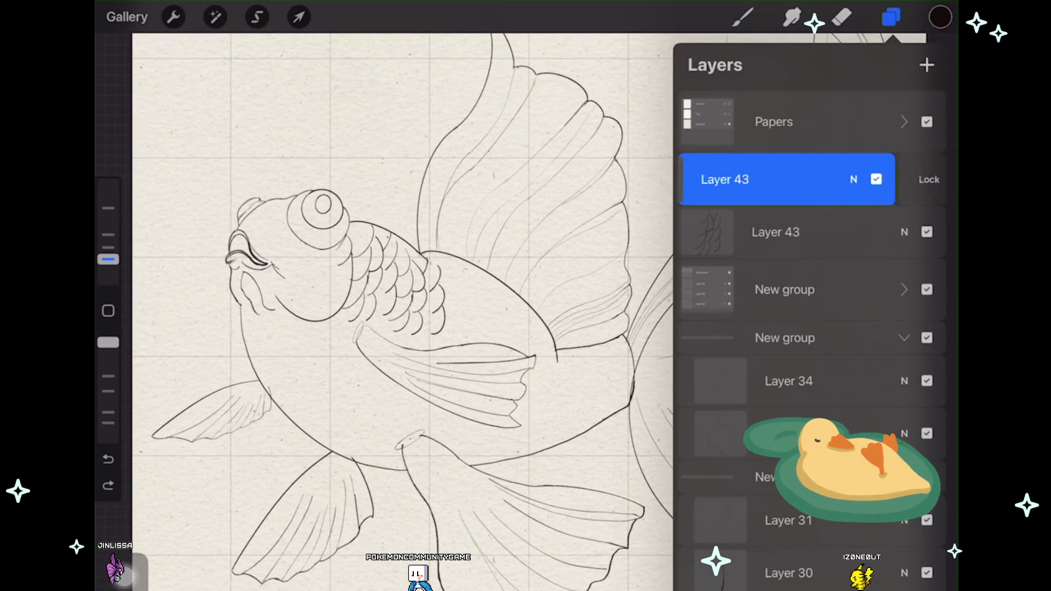
pyautogui.click(299, 17)
pyautogui.click(503, 569)
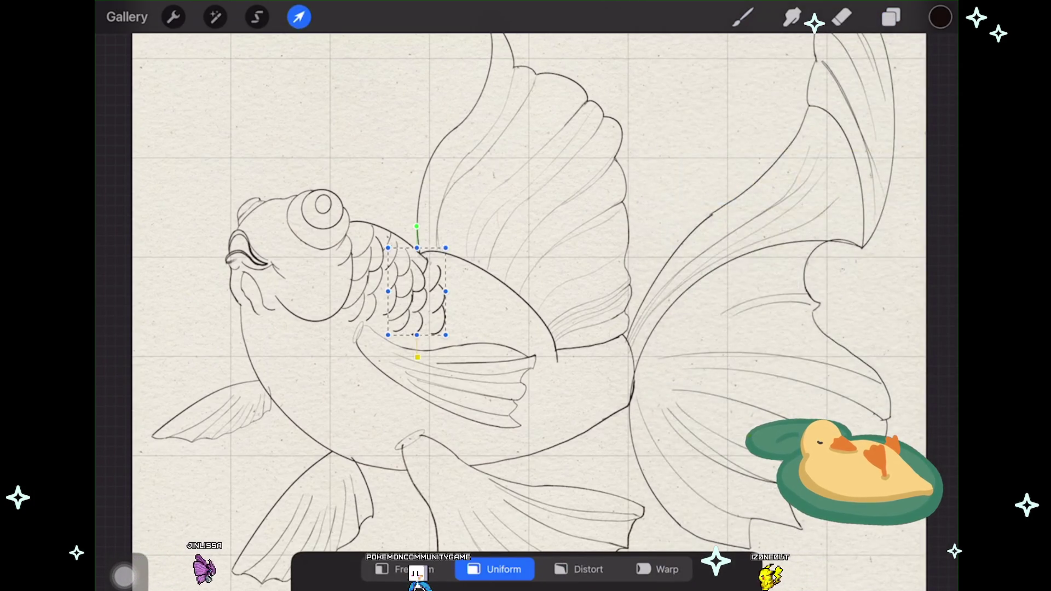
pyautogui.moveTo(416, 291); pyautogui.dragTo(463, 299)
pyautogui.moveTo(492, 255); pyautogui.dragTo(493, 258)
# Step: Warp the patch's right side and corners to fit the body's curve, then commit
pyautogui.click(657, 570)
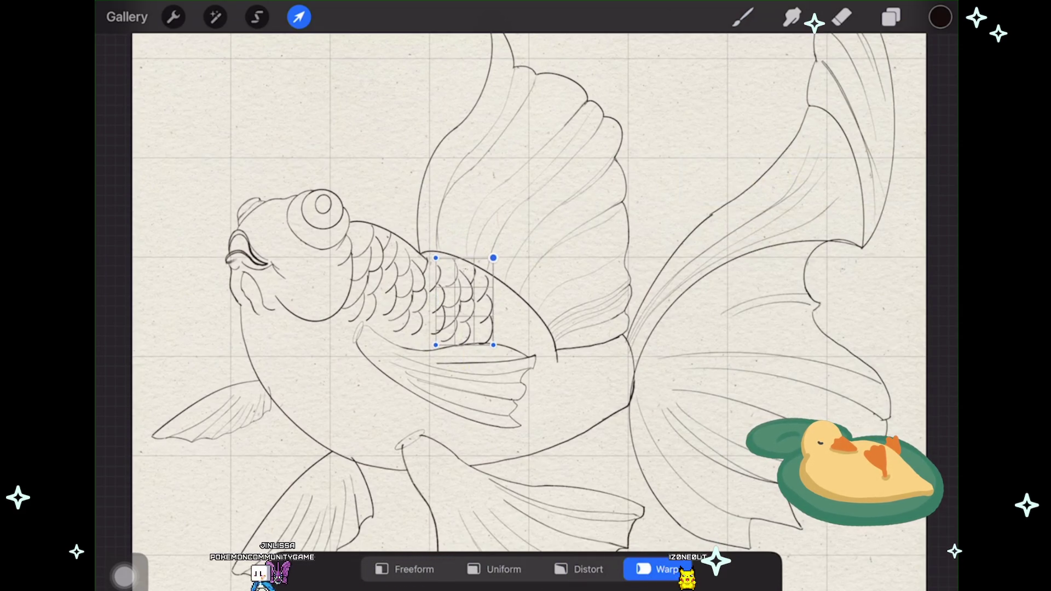
pyautogui.moveTo(487, 298); pyautogui.dragTo(481, 294)
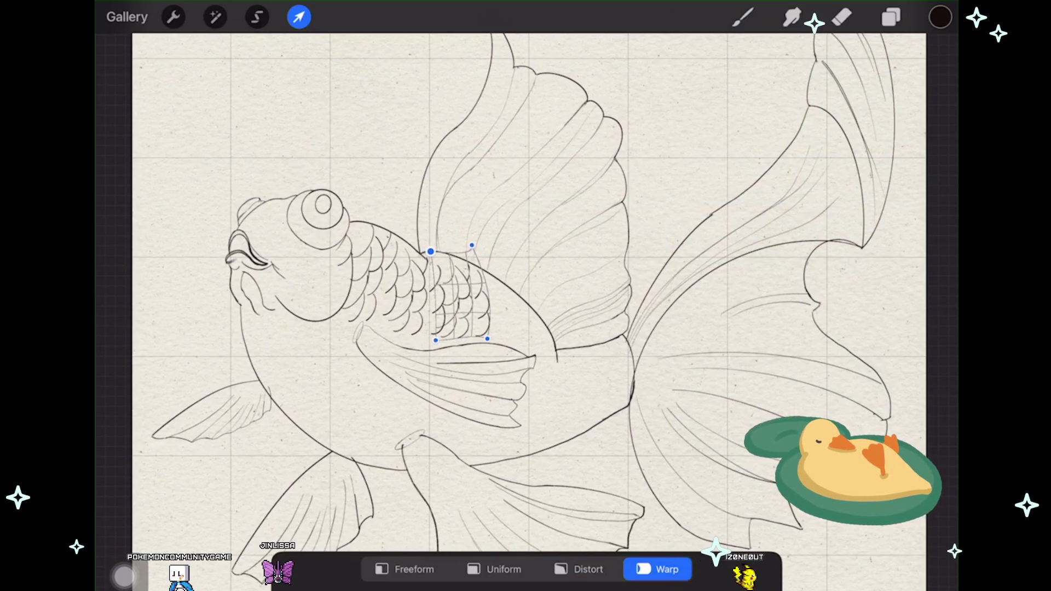
pyautogui.click(469, 244)
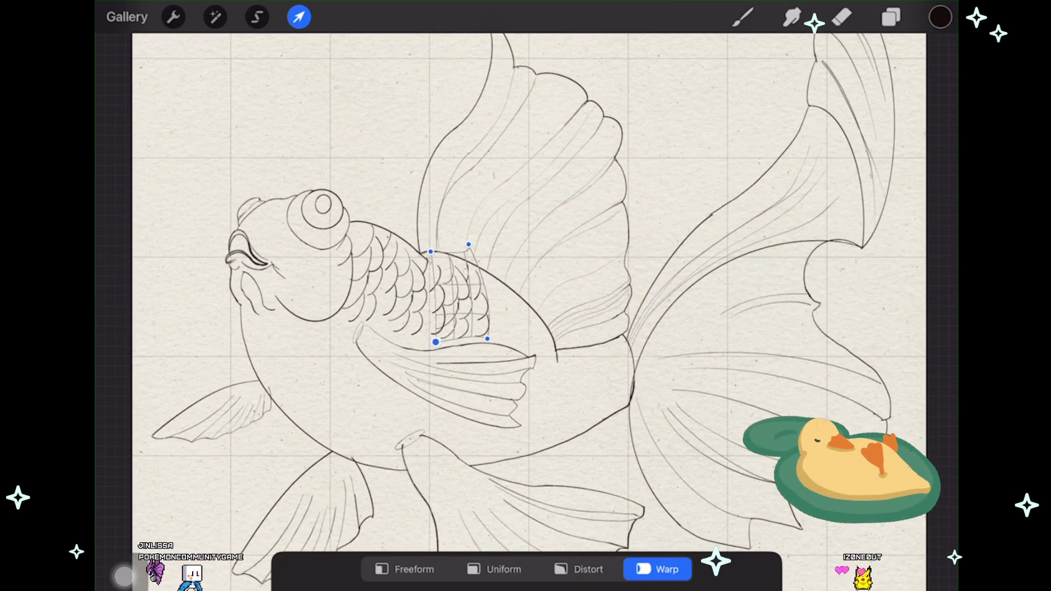
pyautogui.moveTo(468, 244); pyautogui.dragTo(472, 249)
pyautogui.moveTo(432, 341); pyautogui.dragTo(436, 342)
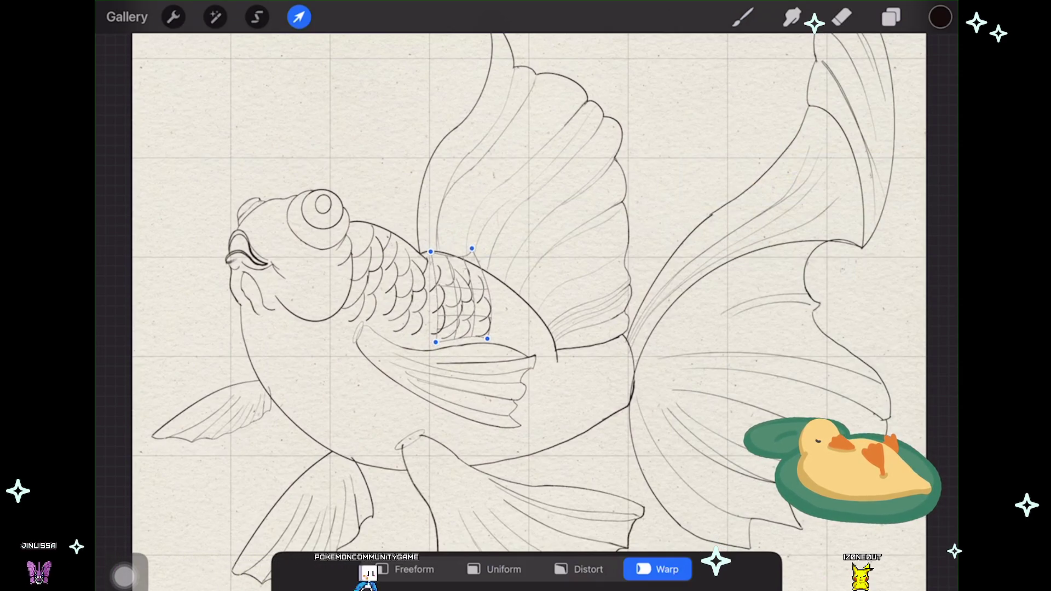
pyautogui.click(743, 16)
pyautogui.scroll(1, 526, 307)
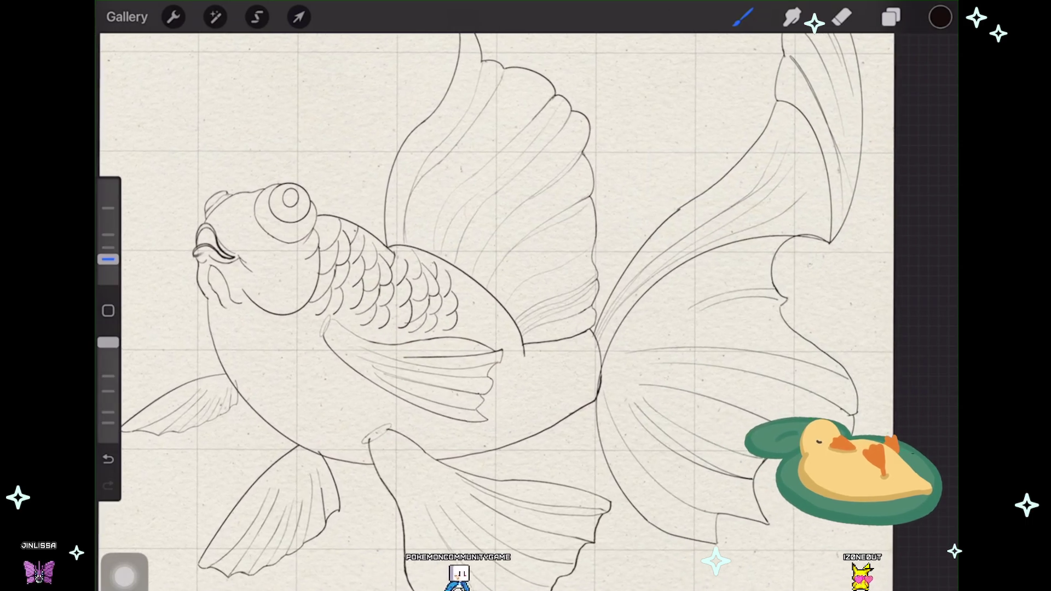
# Step: Duplicate the scale-patch Layer 43 and pick up the copy in uniform Transform to move it
pyautogui.scroll(1, 525, 306)
pyautogui.scroll(-2, 526, 306)
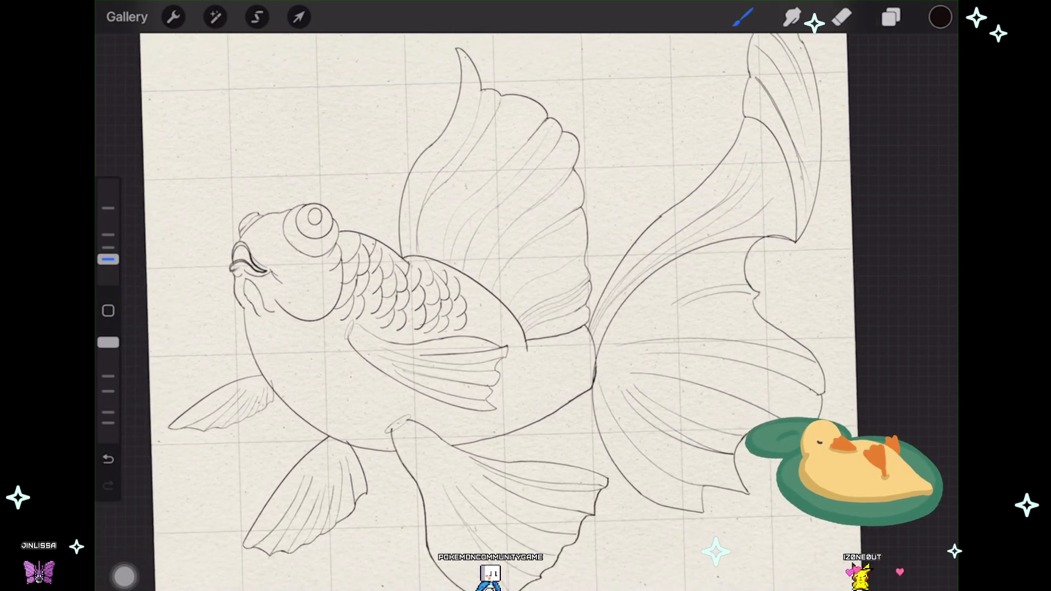
pyautogui.scroll(-2, 441, 307)
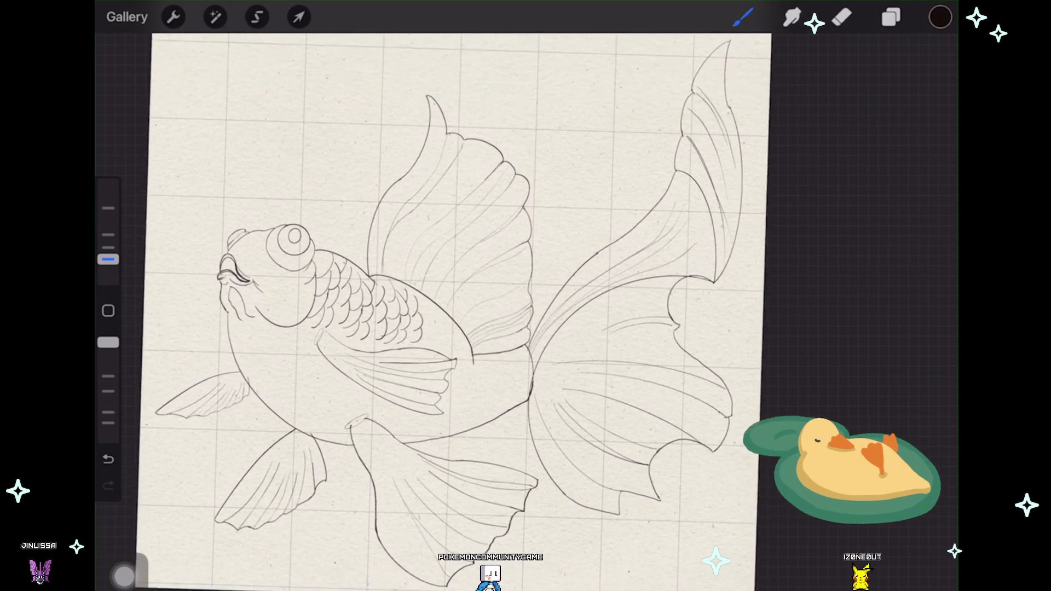
pyautogui.scroll(-1, 441, 307)
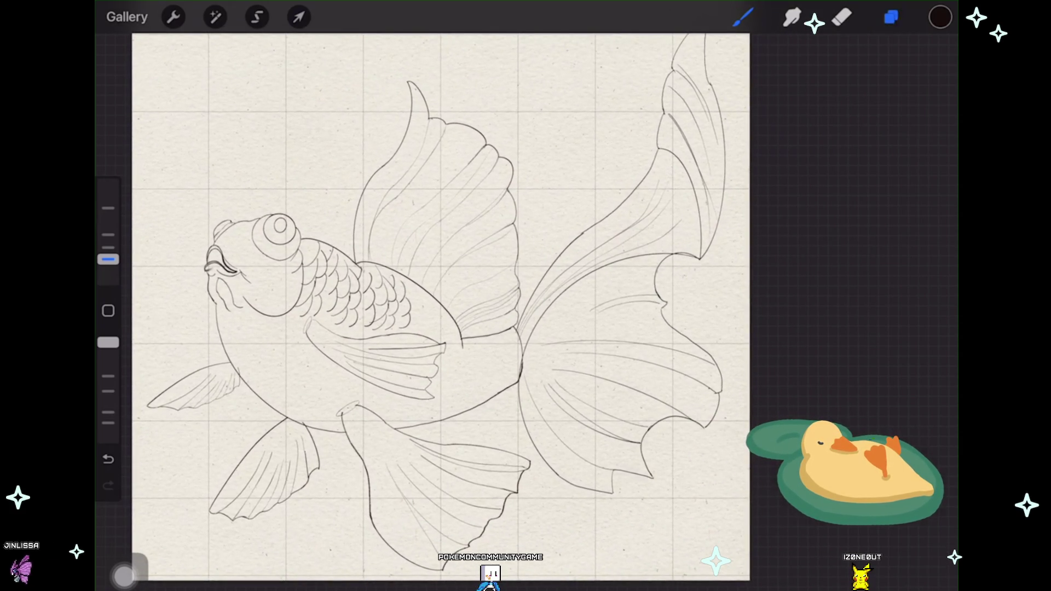
pyautogui.click(891, 17)
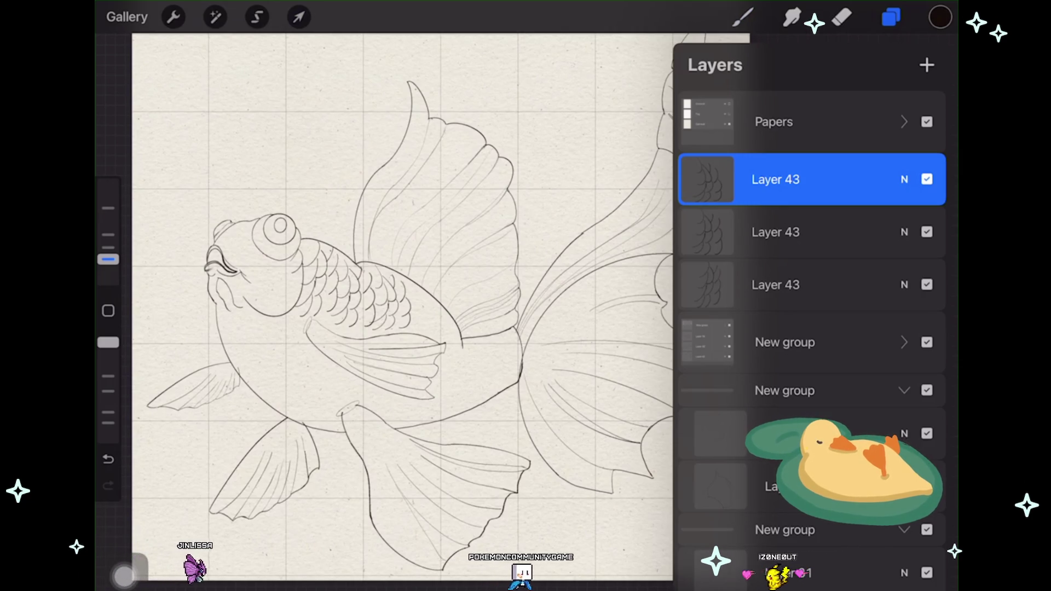
pyautogui.moveTo(875, 179); pyautogui.dragTo(739, 179)
pyautogui.click(852, 179)
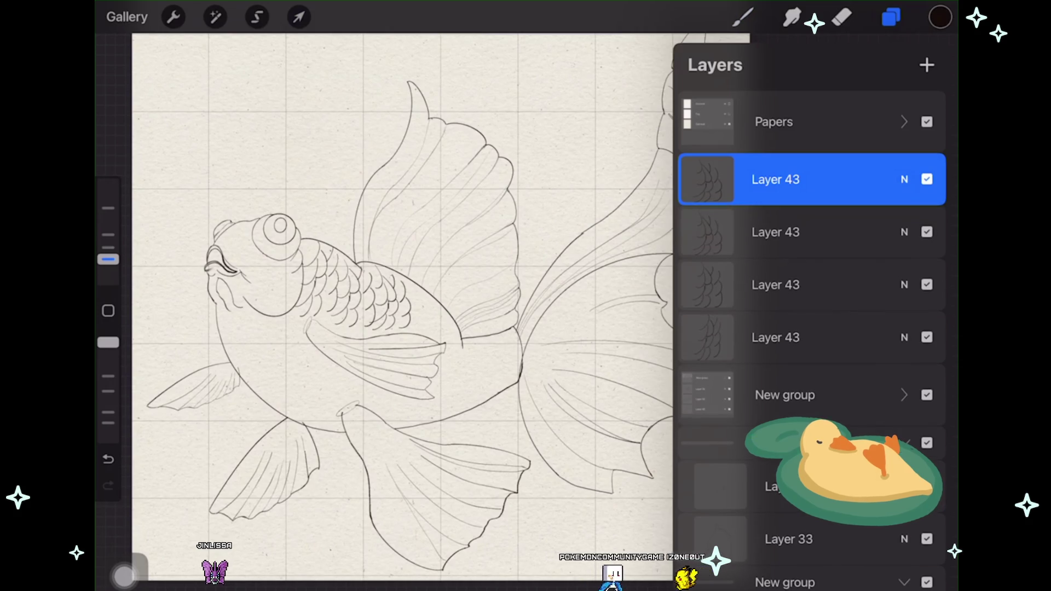
pyautogui.click(299, 17)
pyautogui.click(500, 570)
pyautogui.scroll(3, 438, 273)
pyautogui.click(443, 277)
# Step: Move the third scale copy onto the rear body and warp its corners to fit above the fin
pyautogui.moveTo(409, 277); pyautogui.dragTo(466, 306)
pyautogui.moveTo(499, 255); pyautogui.dragTo(499, 254)
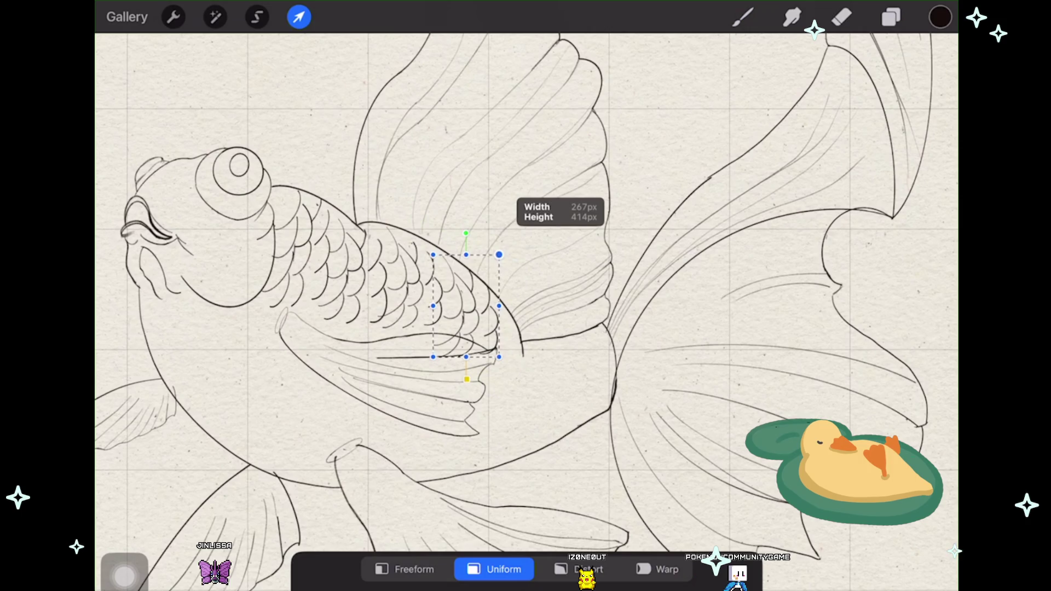
pyautogui.click(433, 357)
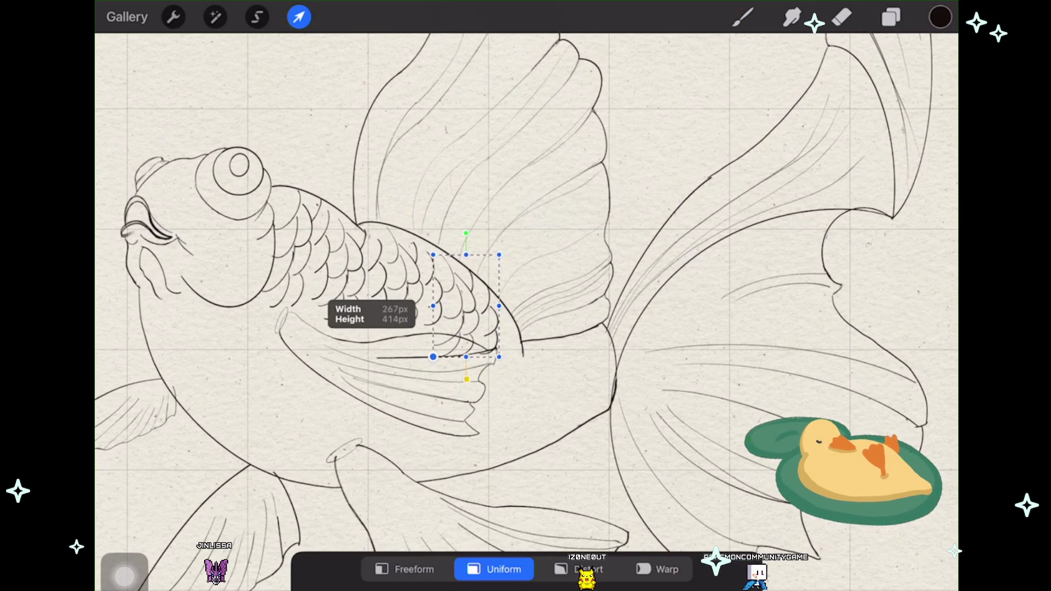
pyautogui.click(589, 569)
pyautogui.click(657, 570)
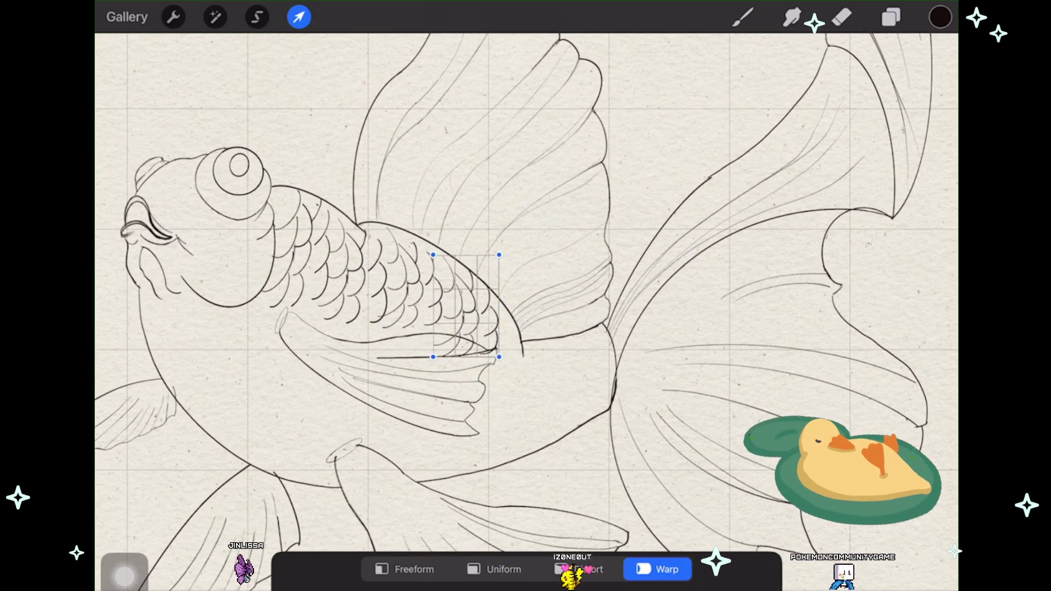
pyautogui.moveTo(433, 355); pyautogui.dragTo(432, 336)
pyautogui.moveTo(498, 357); pyautogui.dragTo(499, 348)
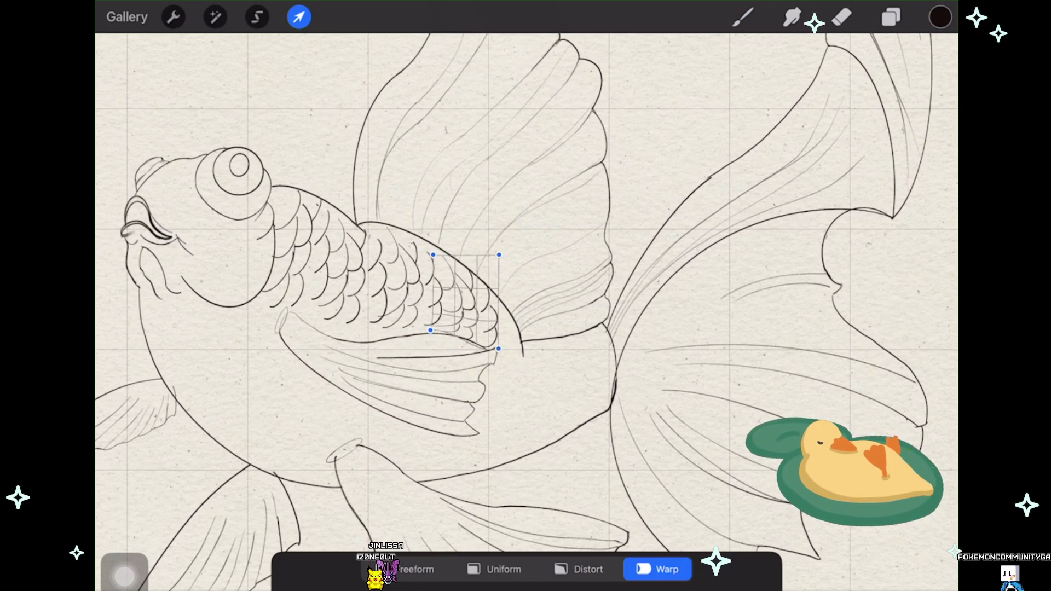
pyautogui.moveTo(430, 330); pyautogui.dragTo(432, 346)
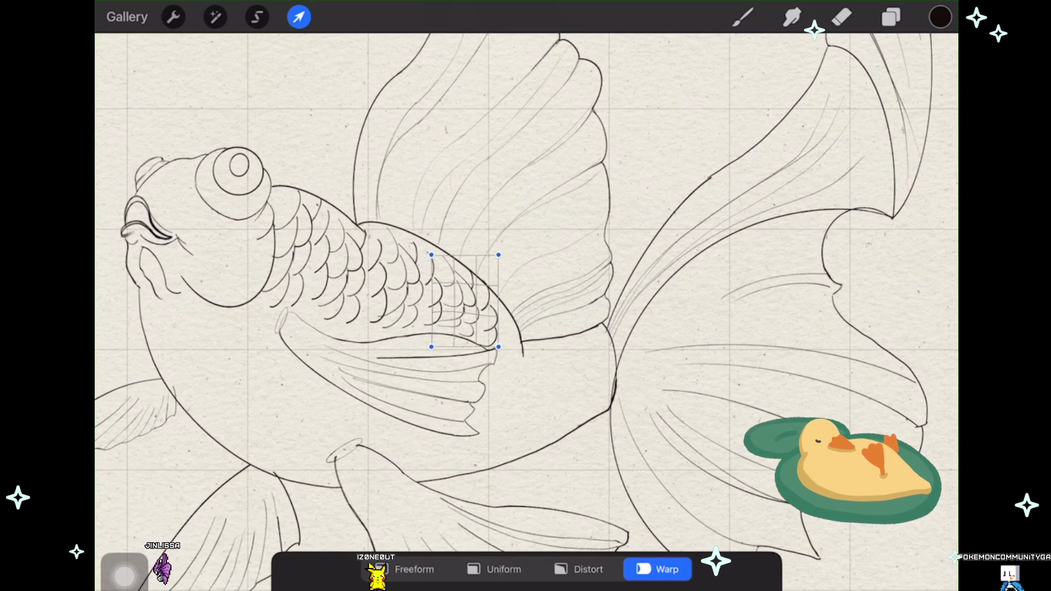
pyautogui.moveTo(431, 255); pyautogui.dragTo(430, 255)
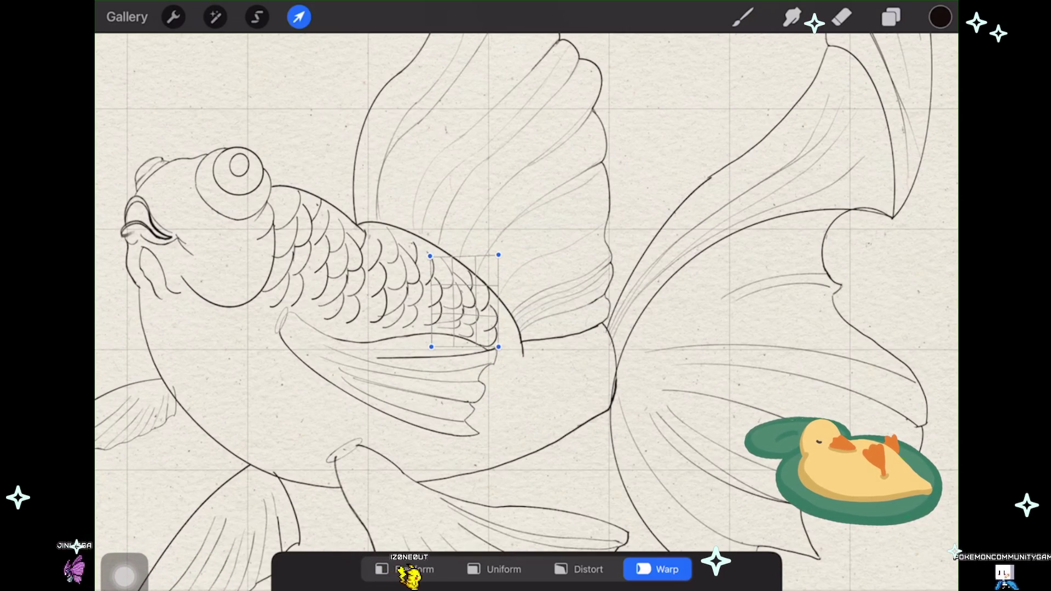
pyautogui.moveTo(498, 347); pyautogui.dragTo(499, 344)
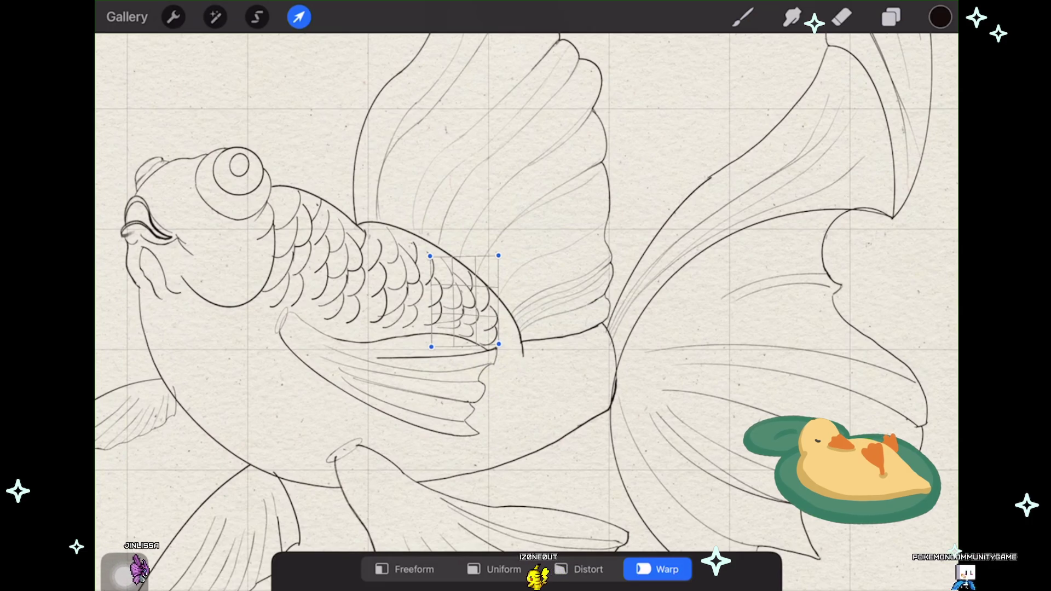
pyautogui.scroll(2, 334, 209)
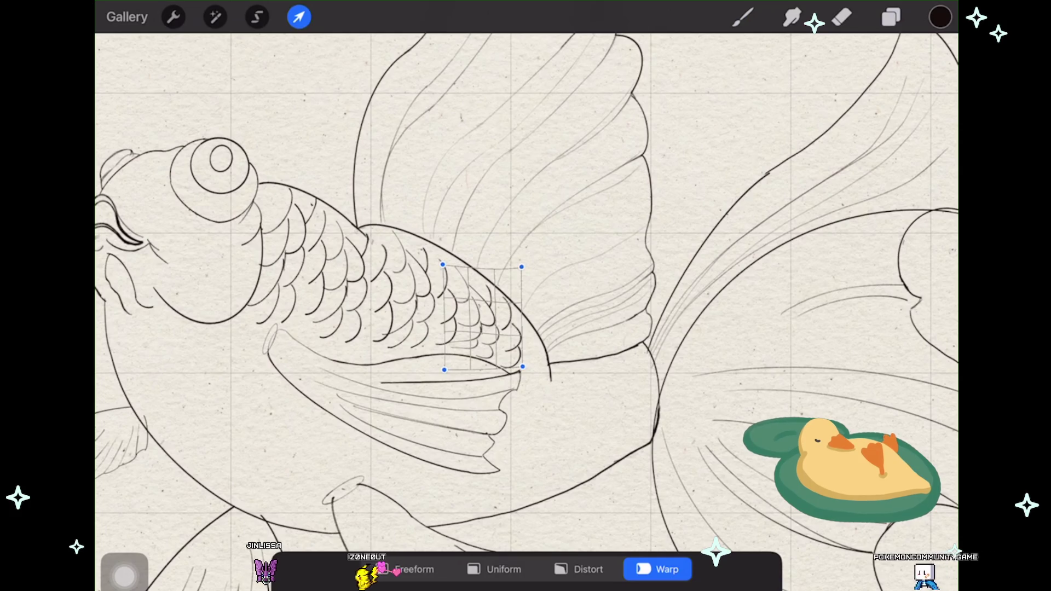
pyautogui.click(299, 17)
# Step: Duplicate the scale patch layer again and move the new copy to the tail base
pyautogui.click(891, 17)
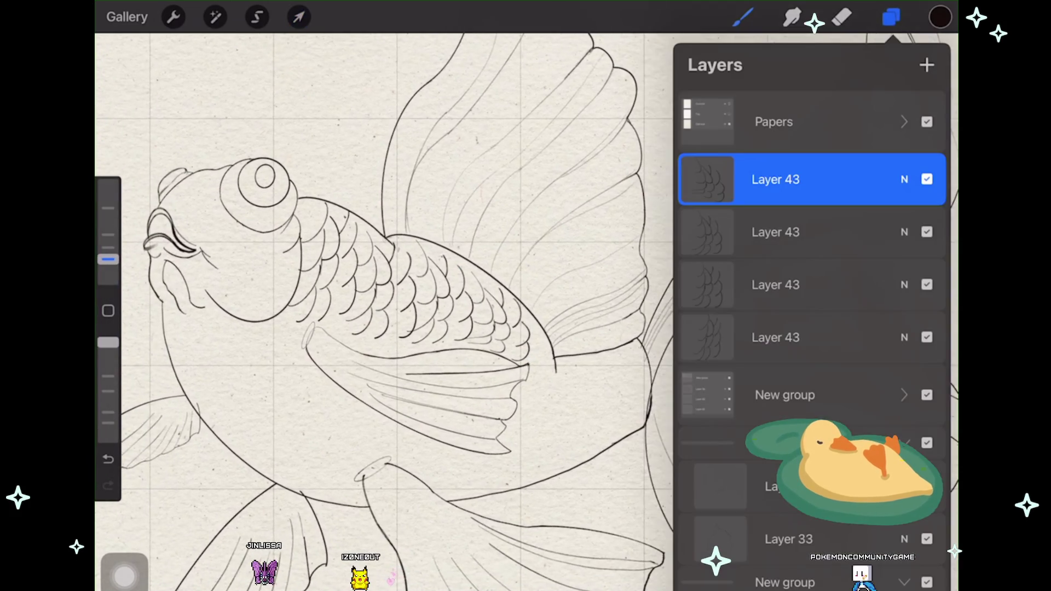
pyautogui.moveTo(898, 337); pyautogui.dragTo(777, 337)
pyautogui.click(849, 336)
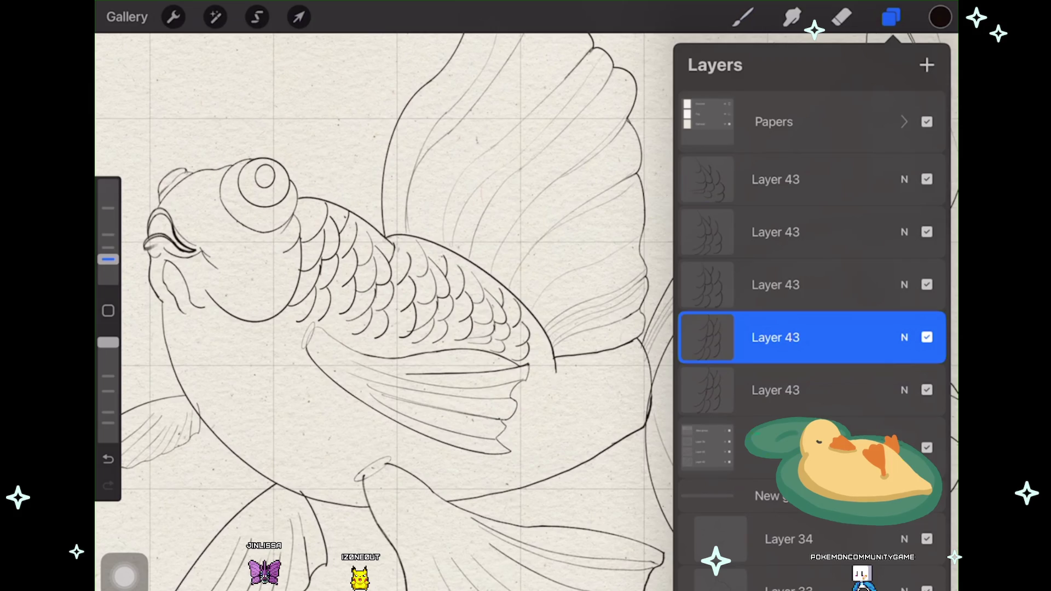
pyautogui.click(299, 17)
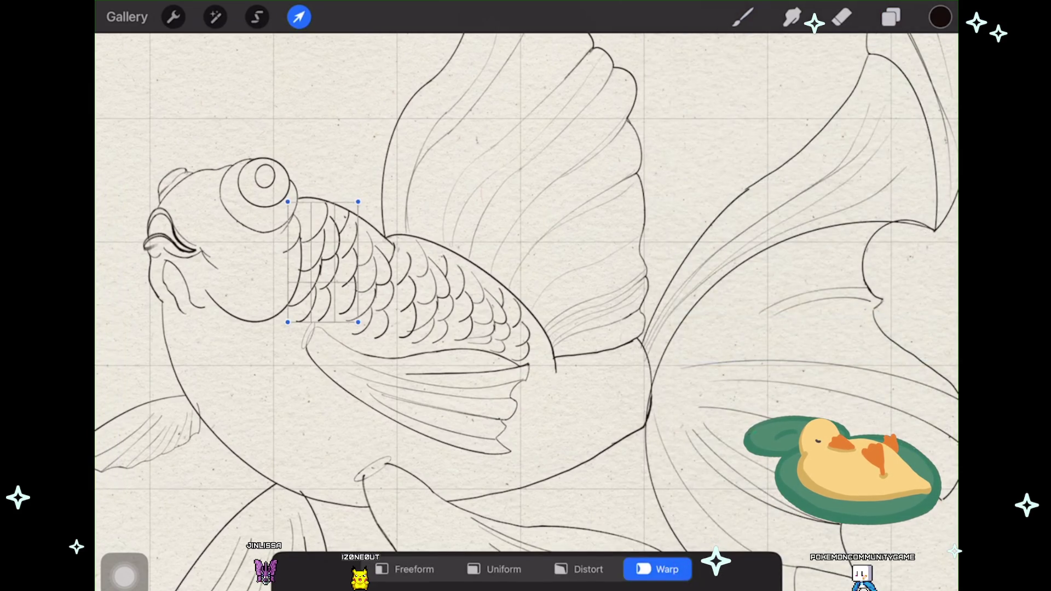
pyautogui.click(494, 569)
pyautogui.moveTo(322, 261); pyautogui.dragTo(604, 396)
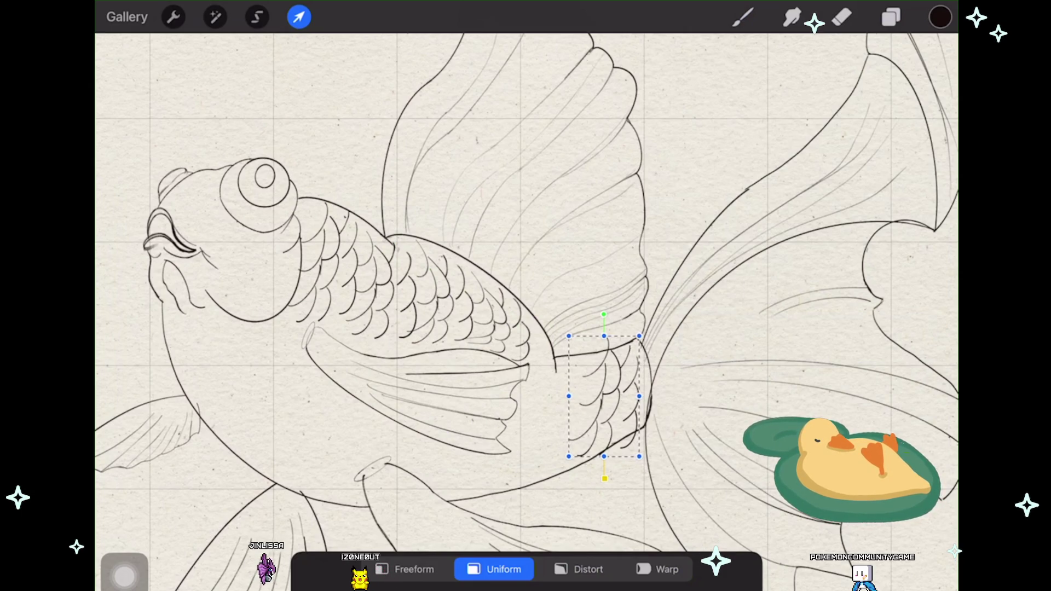
# Step: Warp and distort the tail-base copy so its scales follow the body, then commit it
pyautogui.click(657, 569)
pyautogui.moveTo(589, 367); pyautogui.dragTo(600, 375)
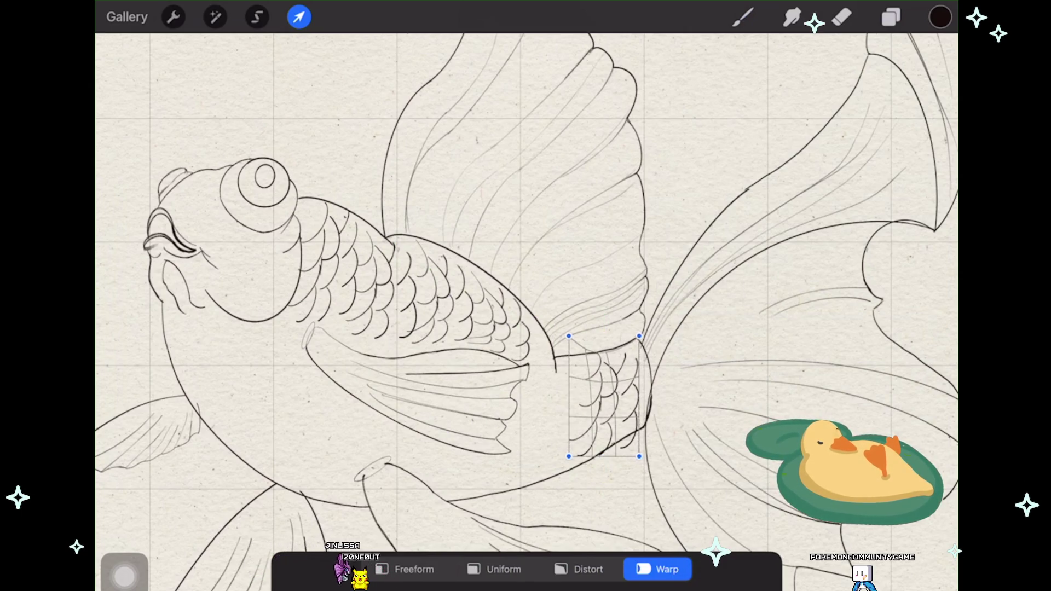
pyautogui.moveTo(569, 336); pyautogui.dragTo(566, 350)
pyautogui.moveTo(639, 456); pyautogui.dragTo(639, 442)
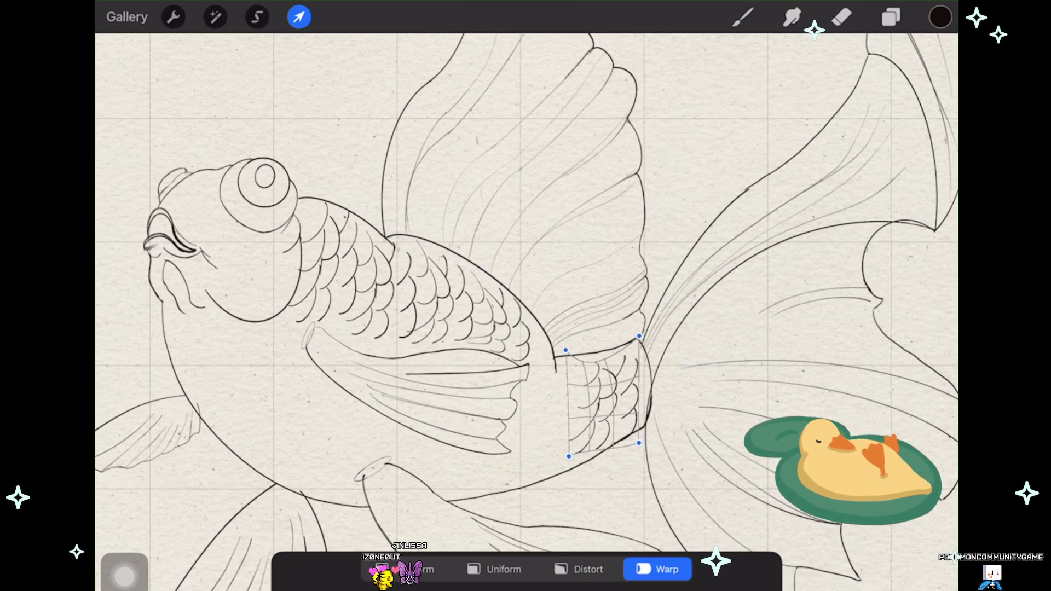
pyautogui.moveTo(566, 350); pyautogui.dragTo(566, 346)
pyautogui.moveTo(639, 336); pyautogui.dragTo(634, 333)
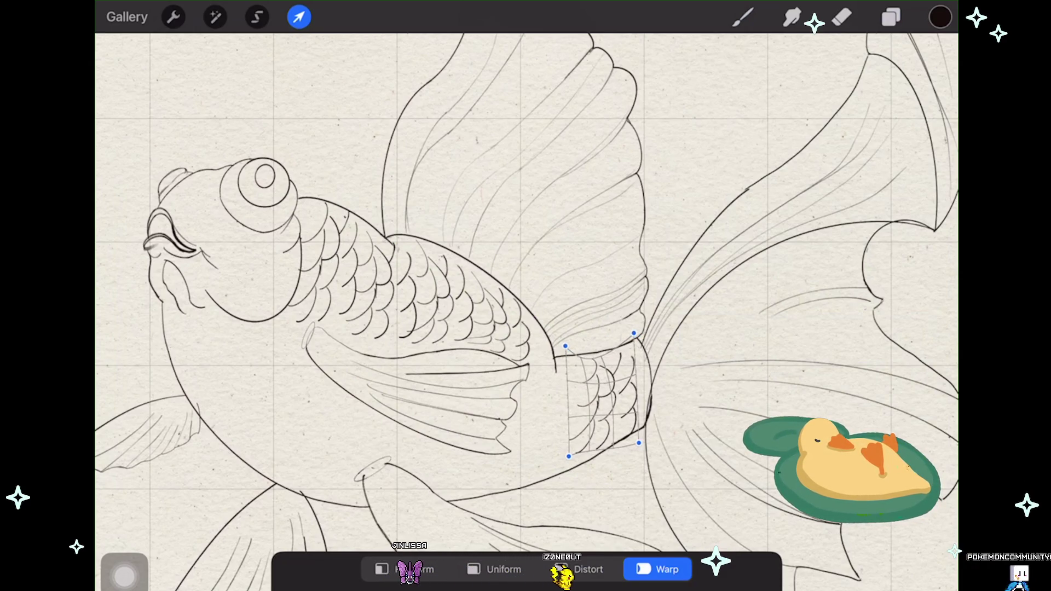
pyautogui.click(580, 569)
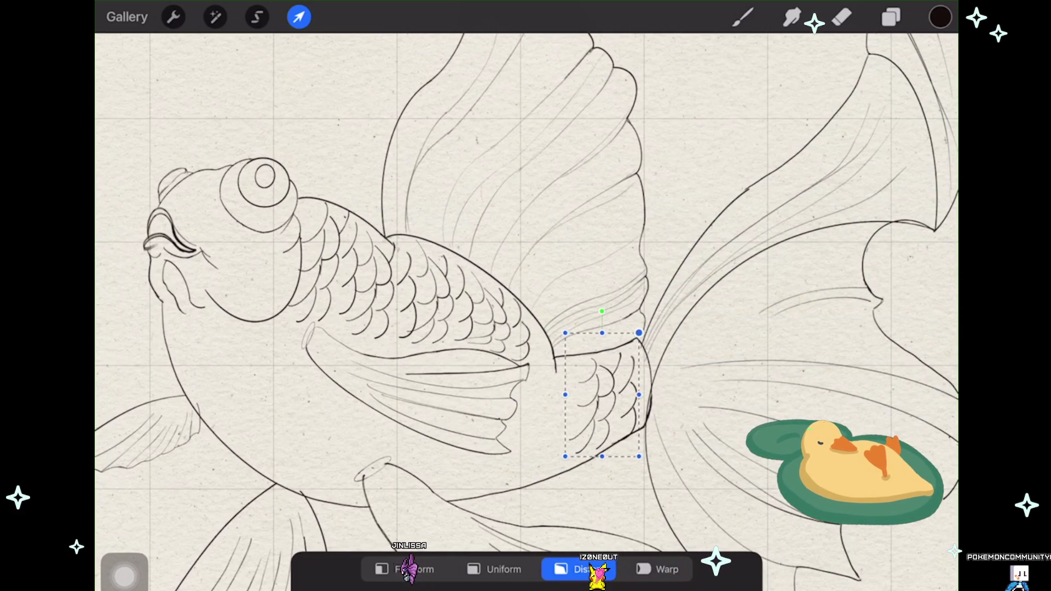
pyautogui.moveTo(602, 456); pyautogui.dragTo(599, 449)
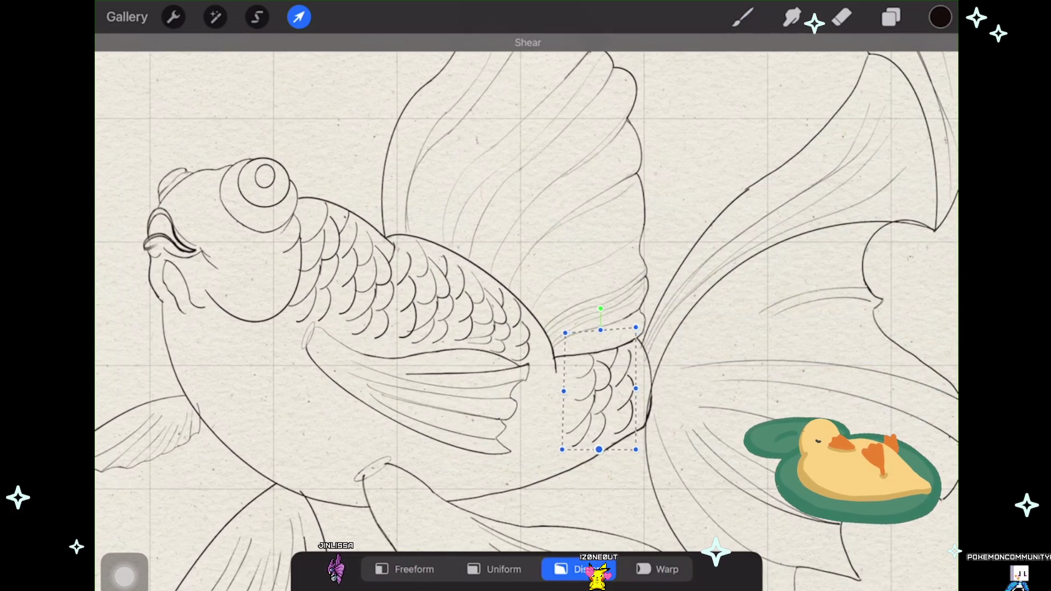
pyautogui.moveTo(636, 328); pyautogui.dragTo(634, 330)
pyautogui.moveTo(635, 450); pyautogui.dragTo(635, 445)
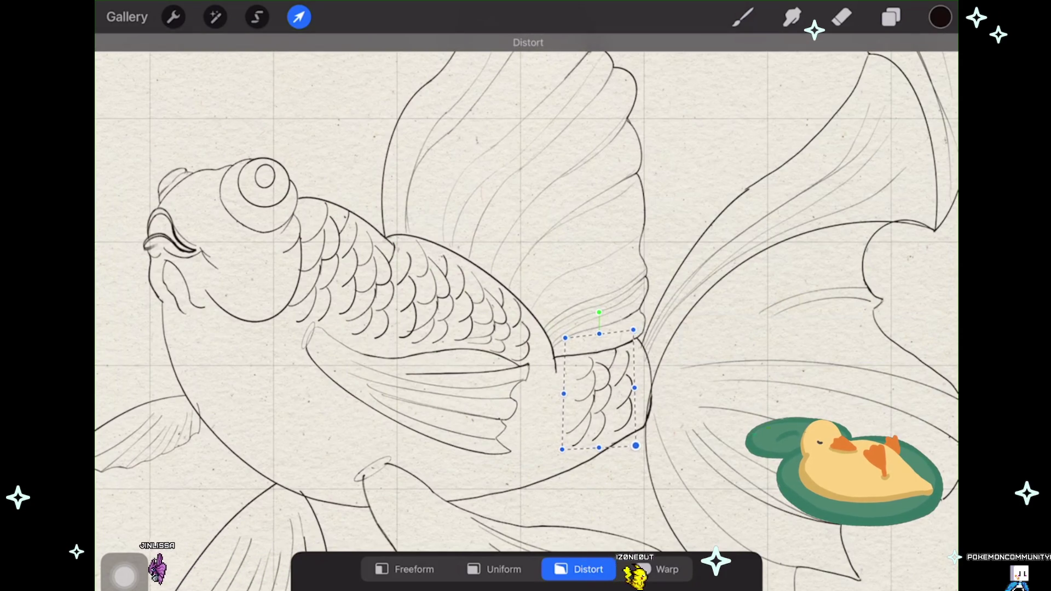
pyautogui.click(299, 17)
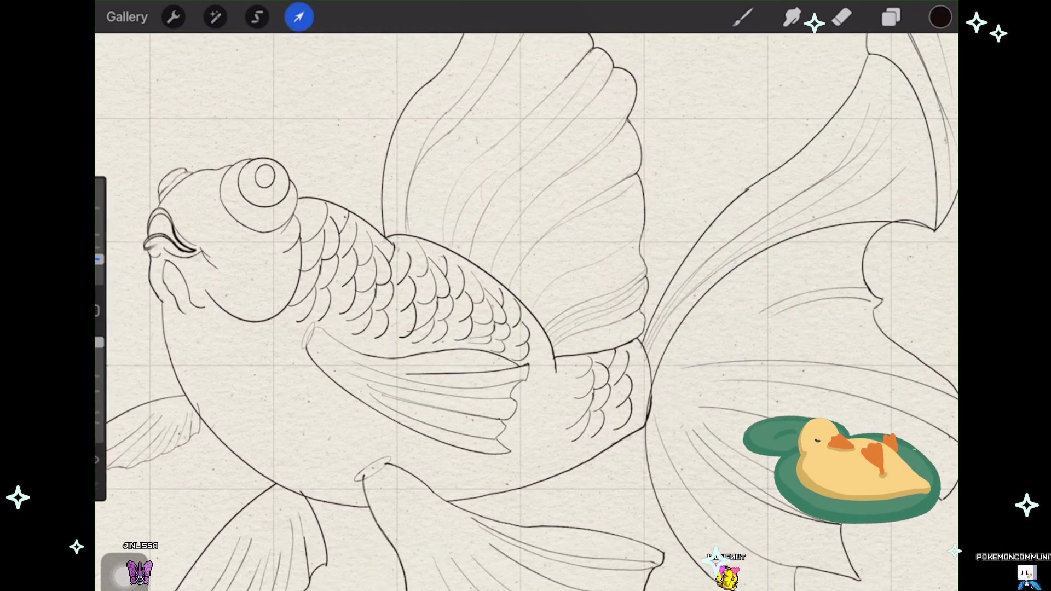
pyautogui.scroll(-2, 526, 307)
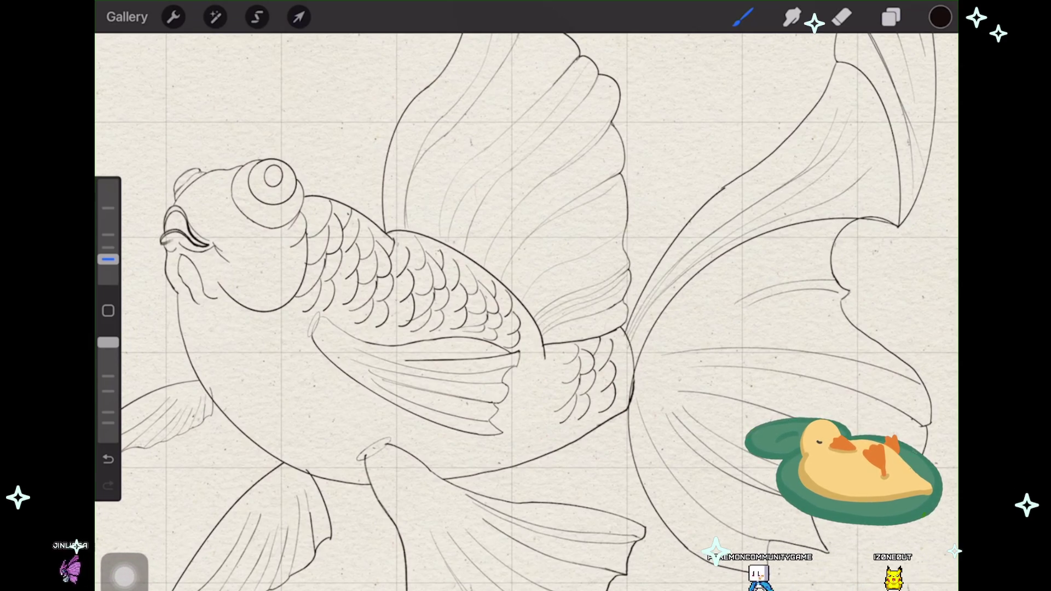
pyautogui.click(890, 17)
# Step: Duplicate the scale layer and warp the copy to bridge the mid-body and rear scales
pyautogui.moveTo(903, 389); pyautogui.dragTo(738, 390)
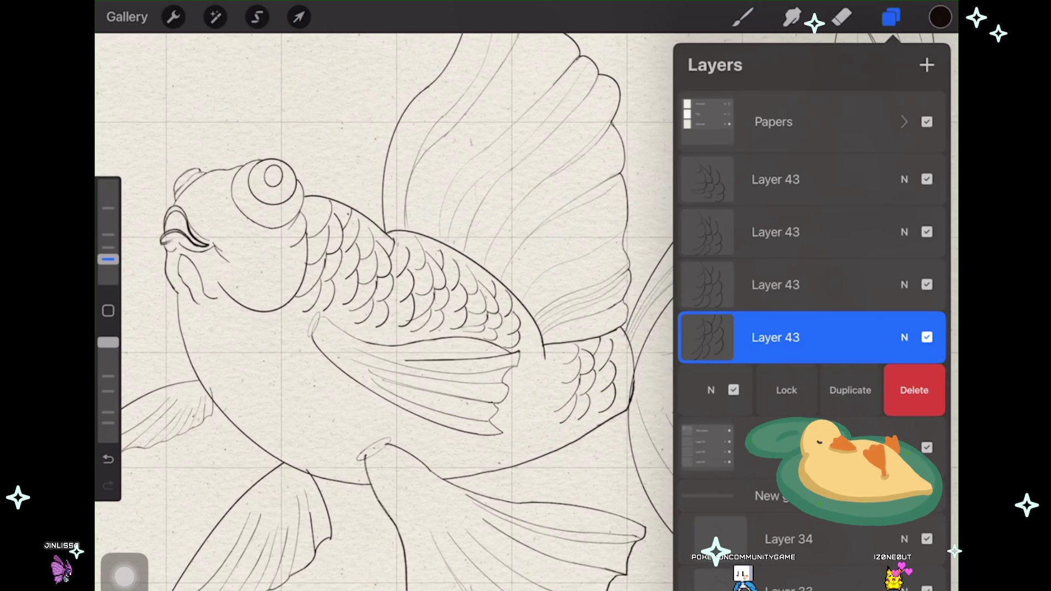
pyautogui.click(299, 17)
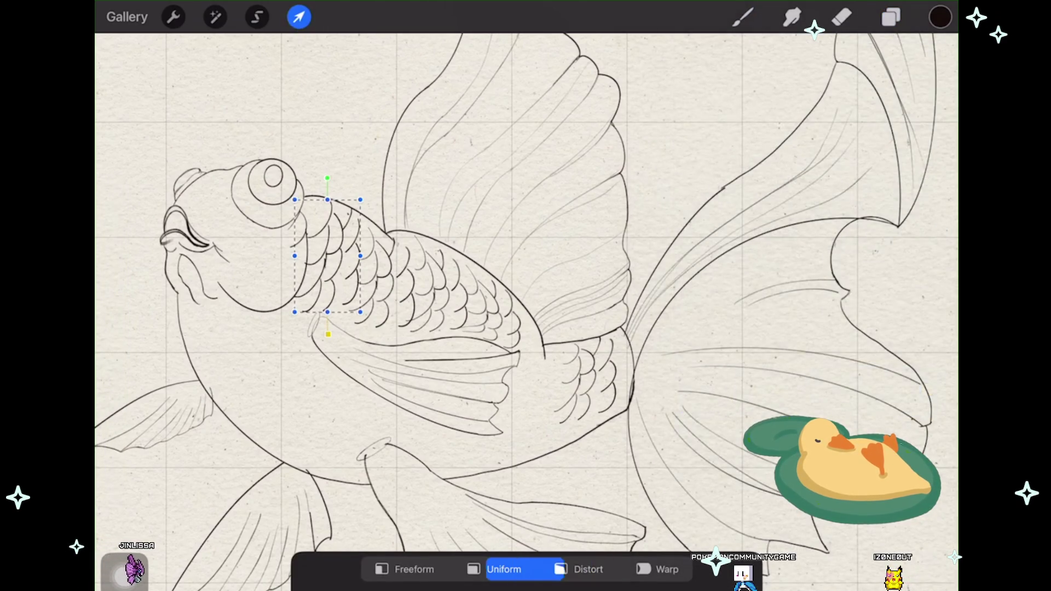
pyautogui.moveTo(328, 256)
pyautogui.mouseDown()
pyautogui.moveTo(556, 374)
pyautogui.moveTo(529, 379)
pyautogui.mouseUp()
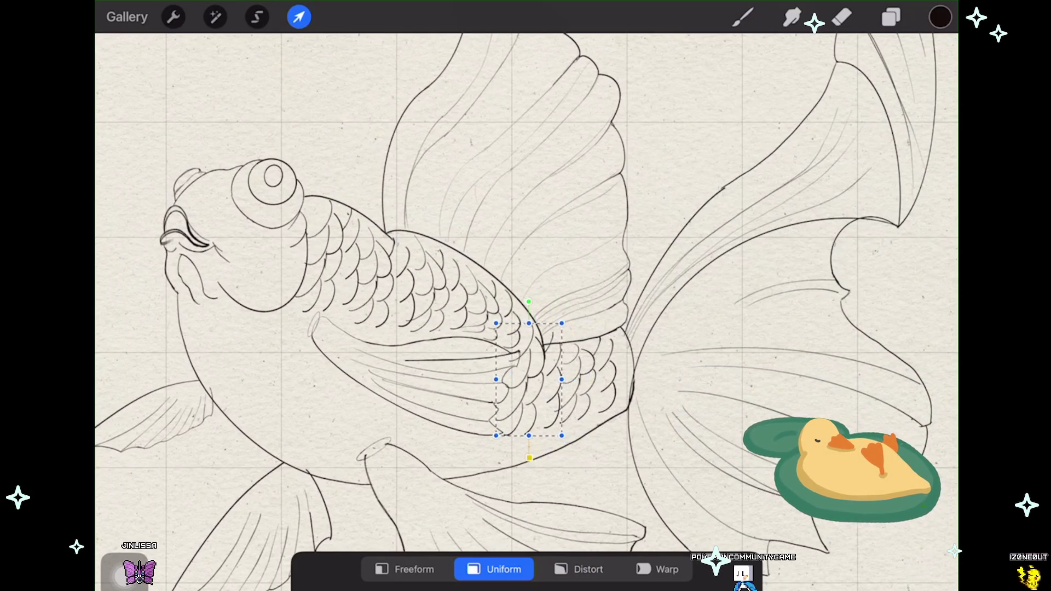
pyautogui.click(657, 570)
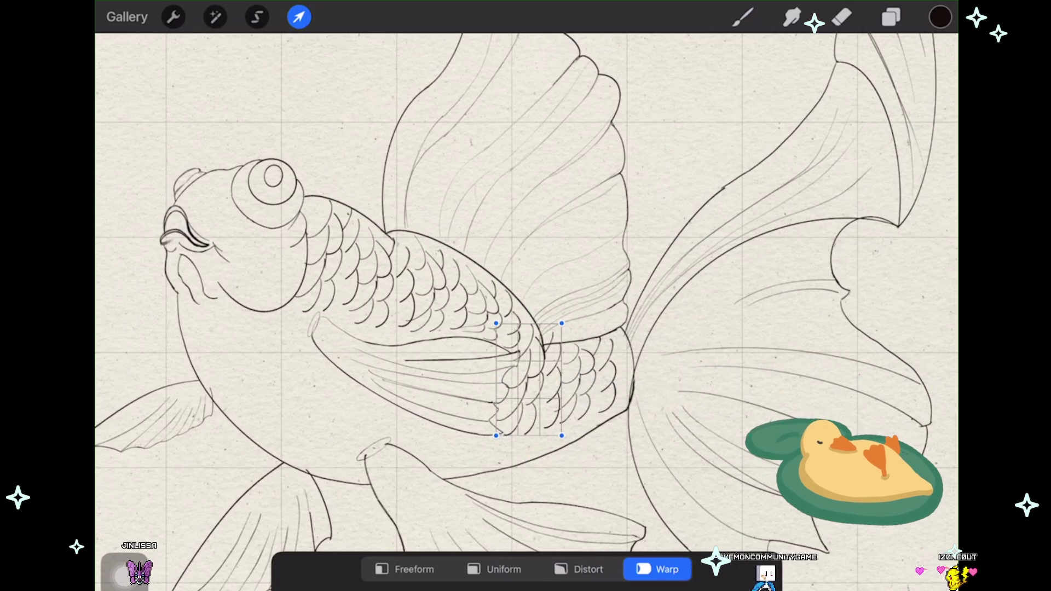
pyautogui.moveTo(559, 324); pyautogui.dragTo(535, 336)
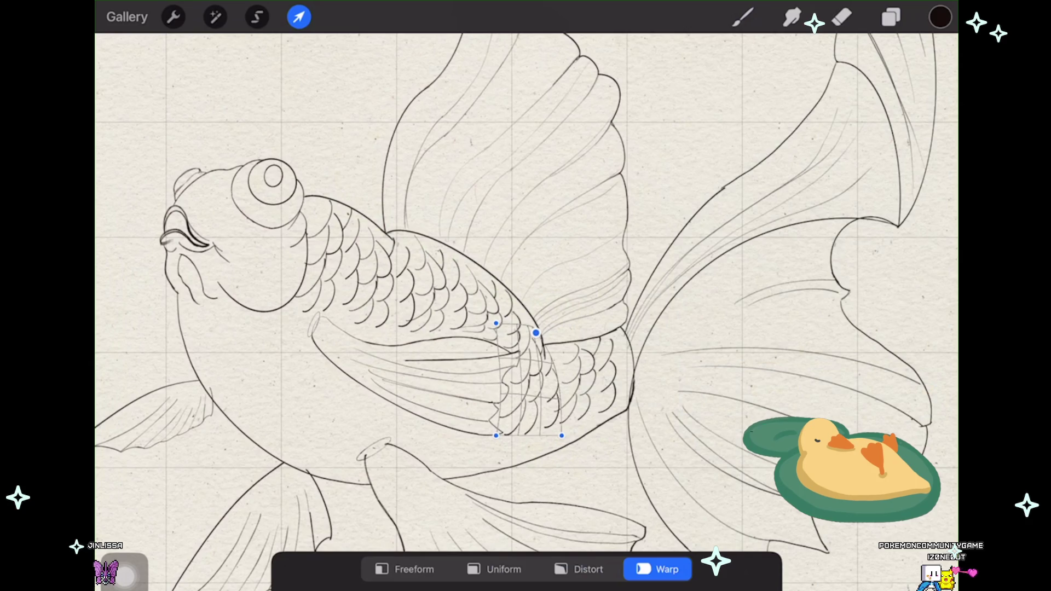
pyautogui.moveTo(496, 434); pyautogui.dragTo(495, 433)
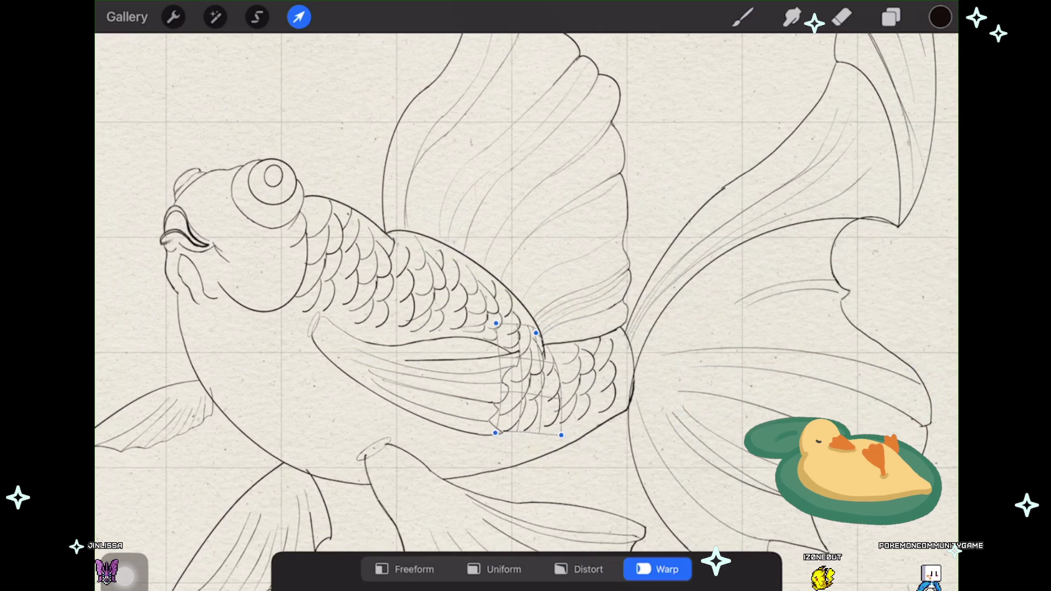
pyautogui.moveTo(535, 332); pyautogui.dragTo(540, 337)
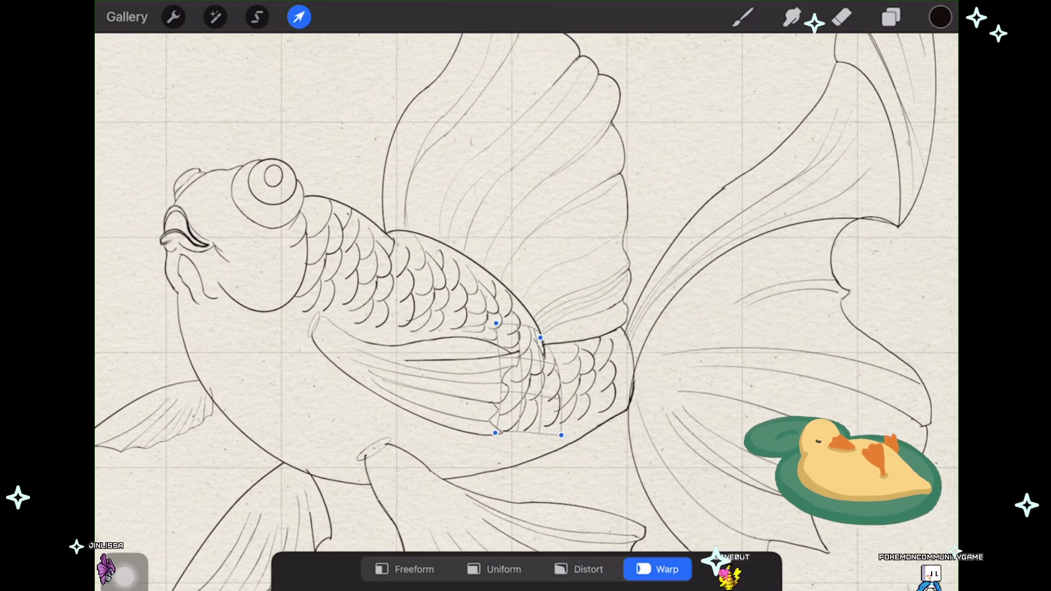
pyautogui.moveTo(523, 377); pyautogui.dragTo(529, 353)
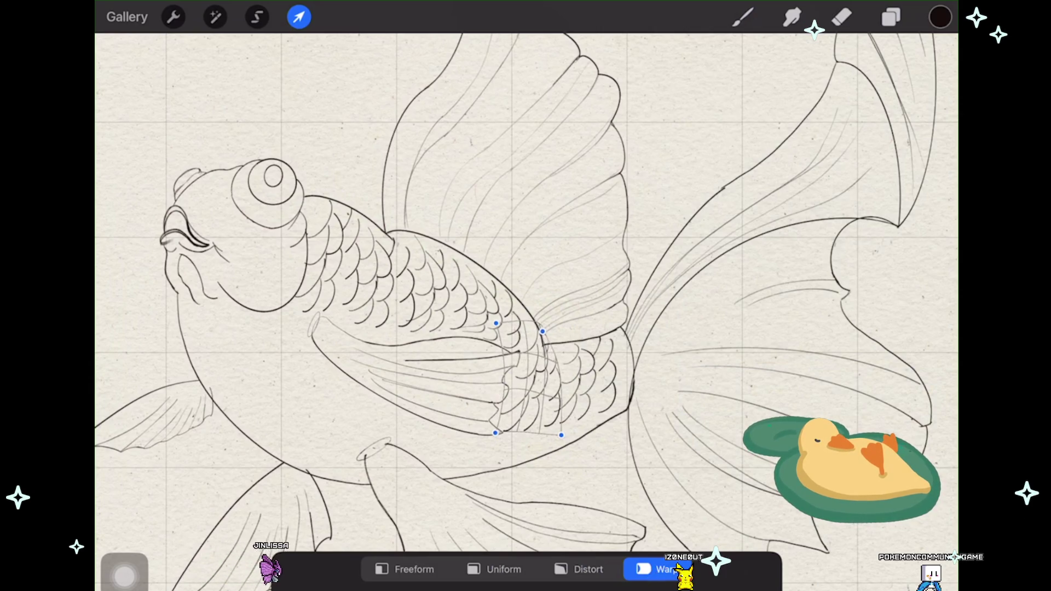
pyautogui.click(298, 17)
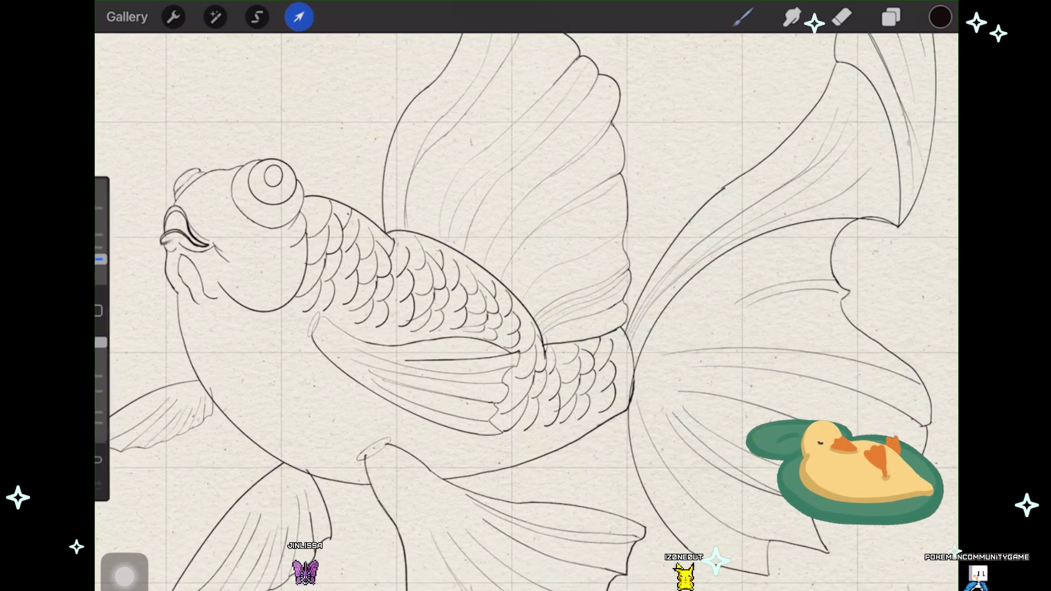
pyautogui.click(891, 17)
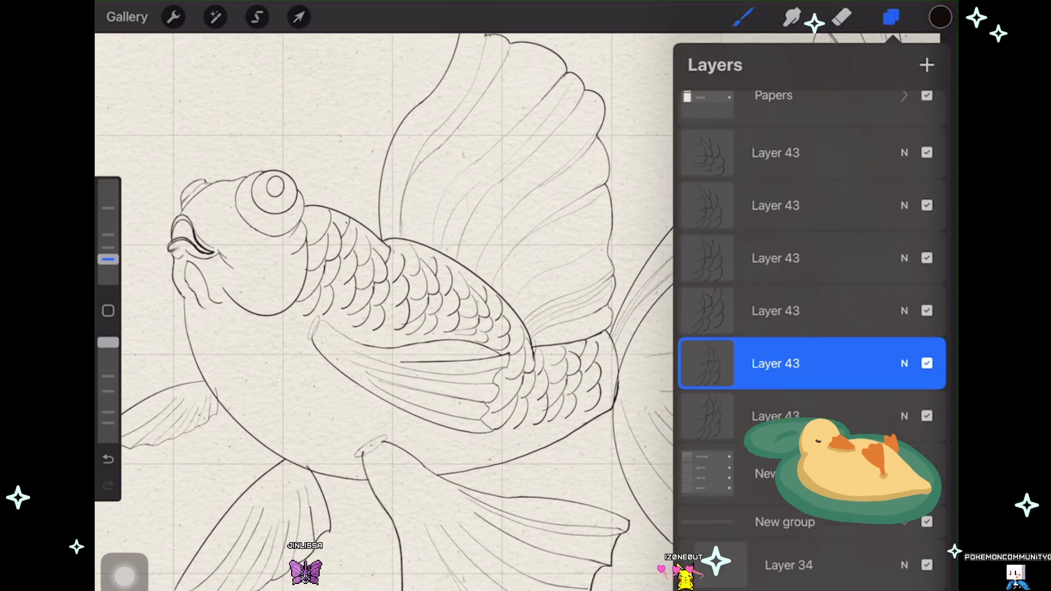
# Step: Unhide the scale layer and erase overlapping seam arcs near the side fin with a 1% eraser
pyautogui.click(927, 363)
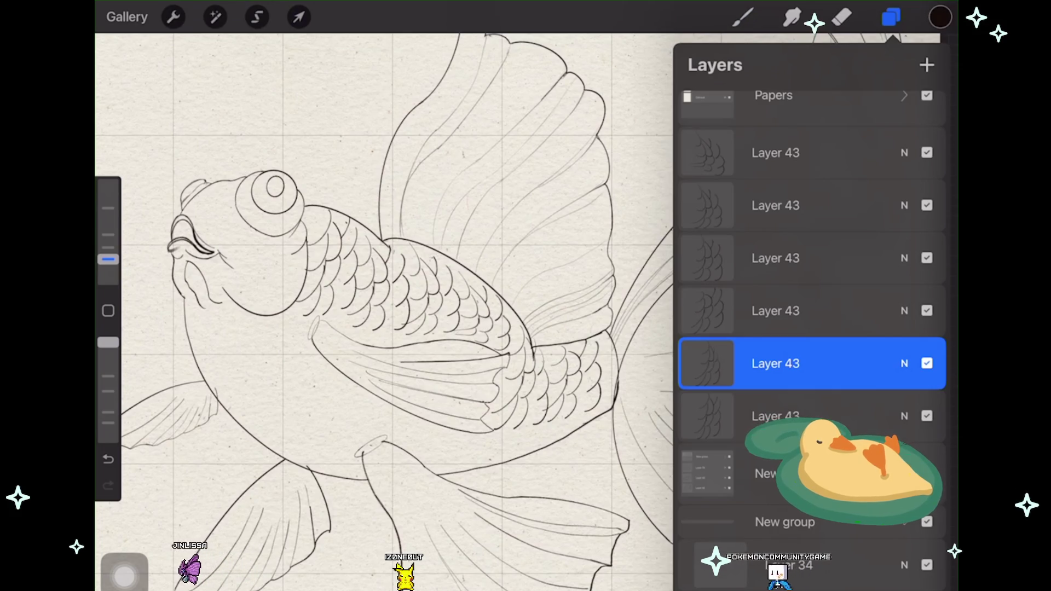
pyautogui.click(841, 17)
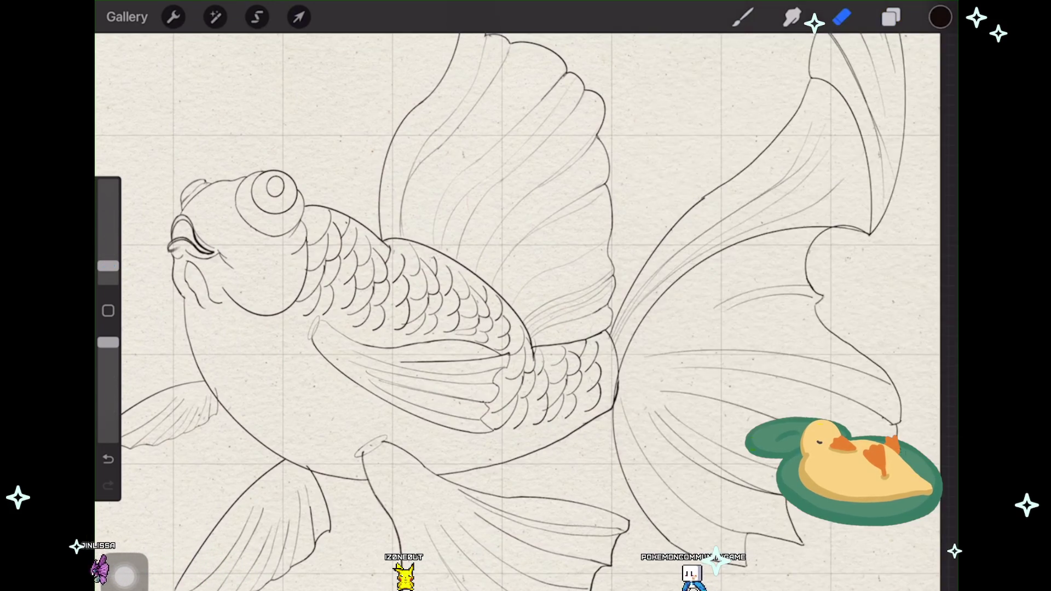
pyautogui.scroll(5, 438, 328)
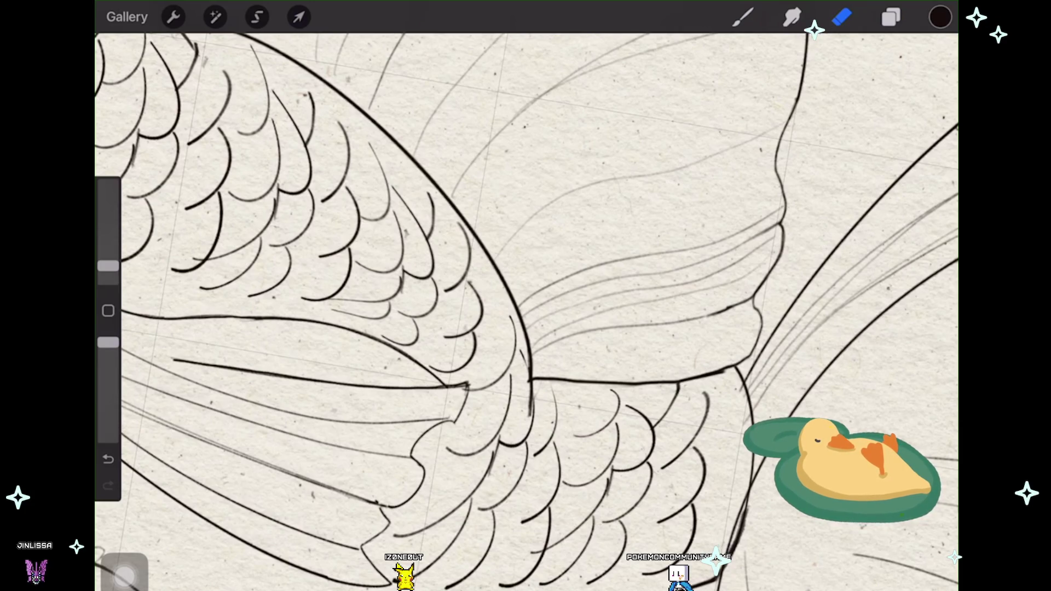
pyautogui.click(107, 458)
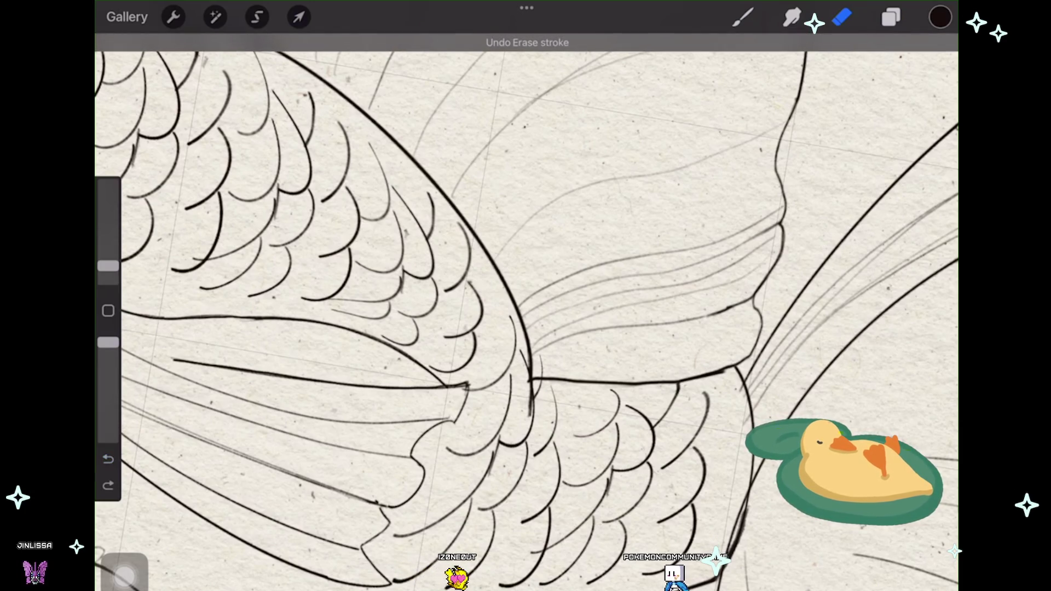
pyautogui.moveTo(108, 265); pyautogui.dragTo(108, 273)
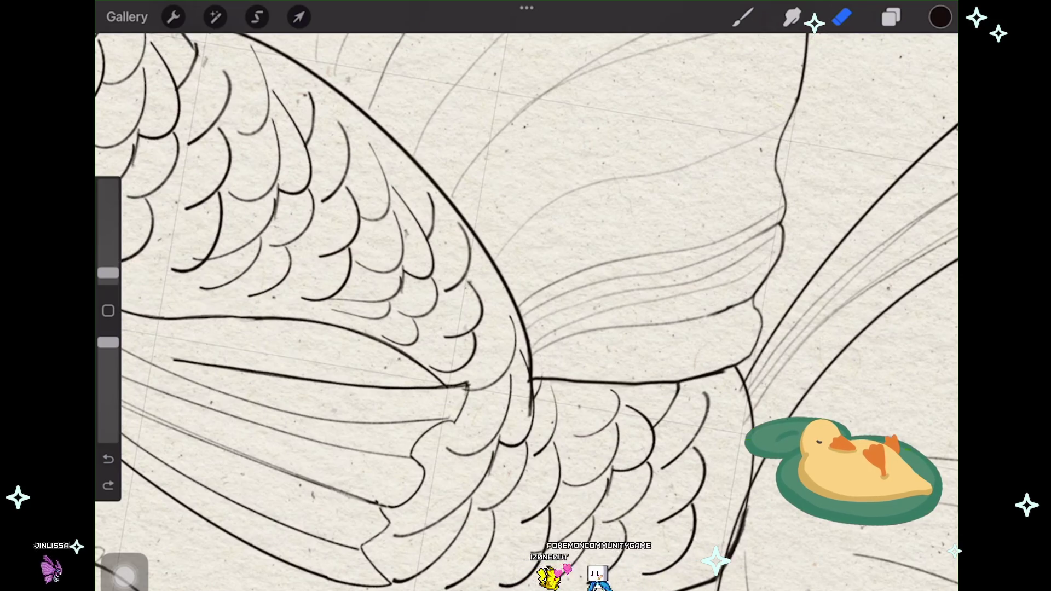
pyautogui.click(108, 486)
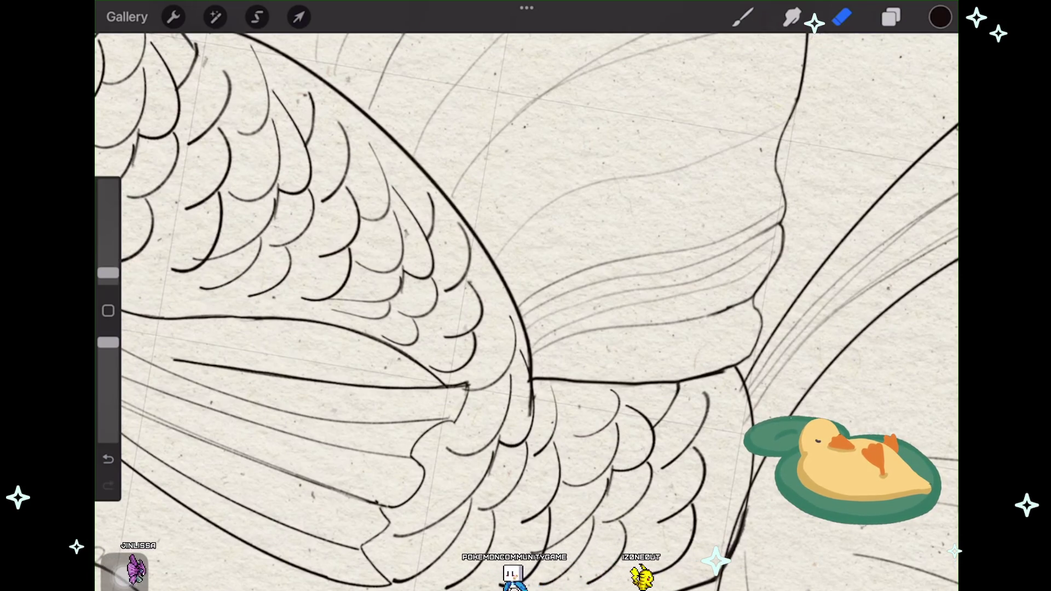
pyautogui.click(891, 17)
pyautogui.click(891, 16)
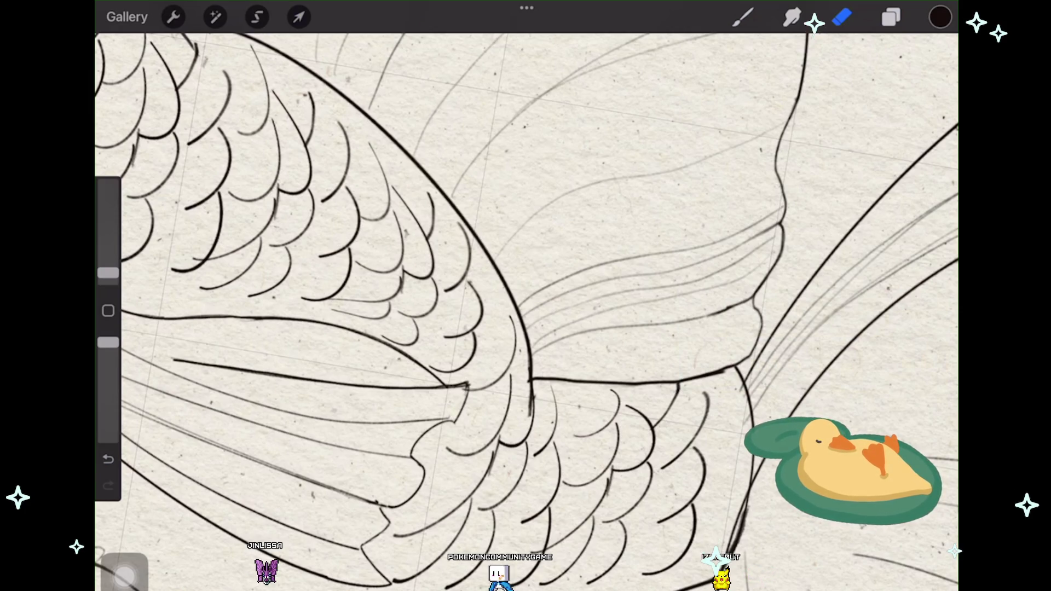
pyautogui.click(891, 17)
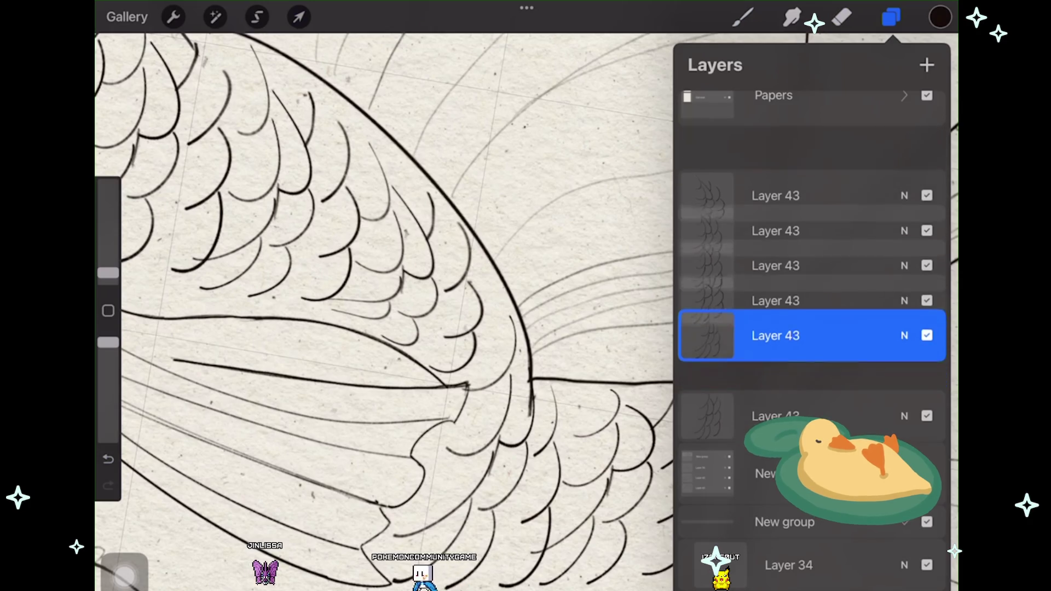
# Step: Merge all the Layer 43 scale copies into a single layer
pyautogui.moveTo(812, 364); pyautogui.dragTo(812, 153)
pyautogui.click(776, 153)
pyautogui.click(776, 153)
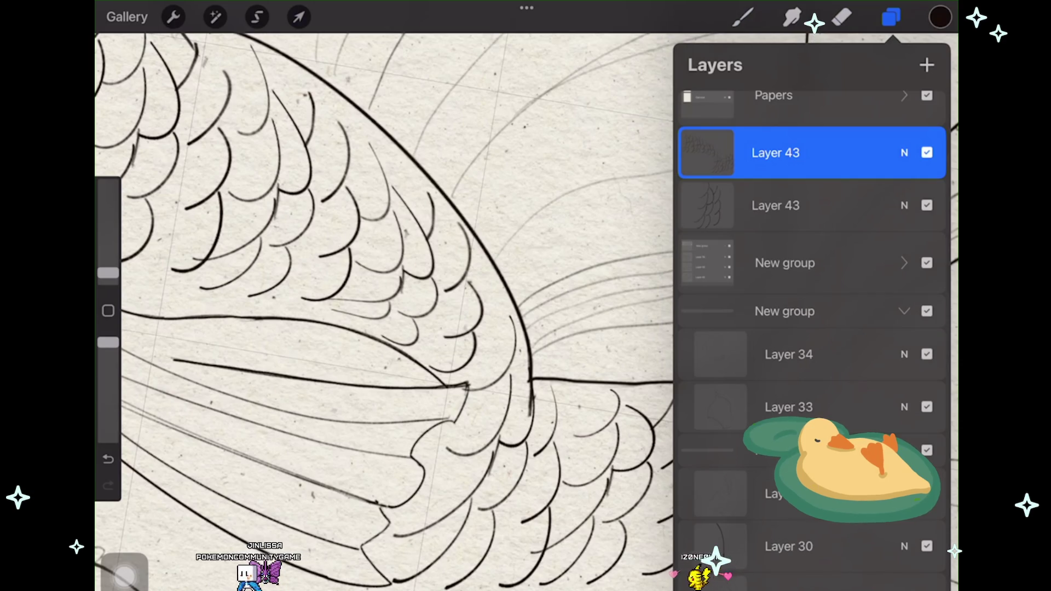
pyautogui.moveTo(812, 205); pyautogui.dragTo(811, 159)
pyautogui.click(890, 16)
# Step: Erase leftover seam lines between the scale patches, undoing one stray stroke
pyautogui.click(842, 16)
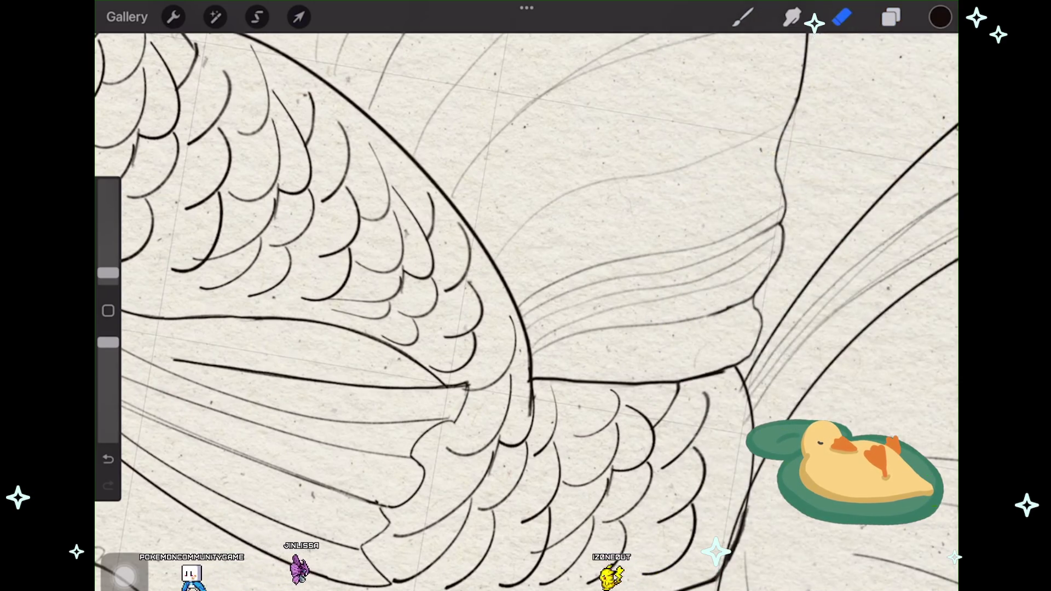
pyautogui.moveTo(531, 378); pyautogui.dragTo(496, 342)
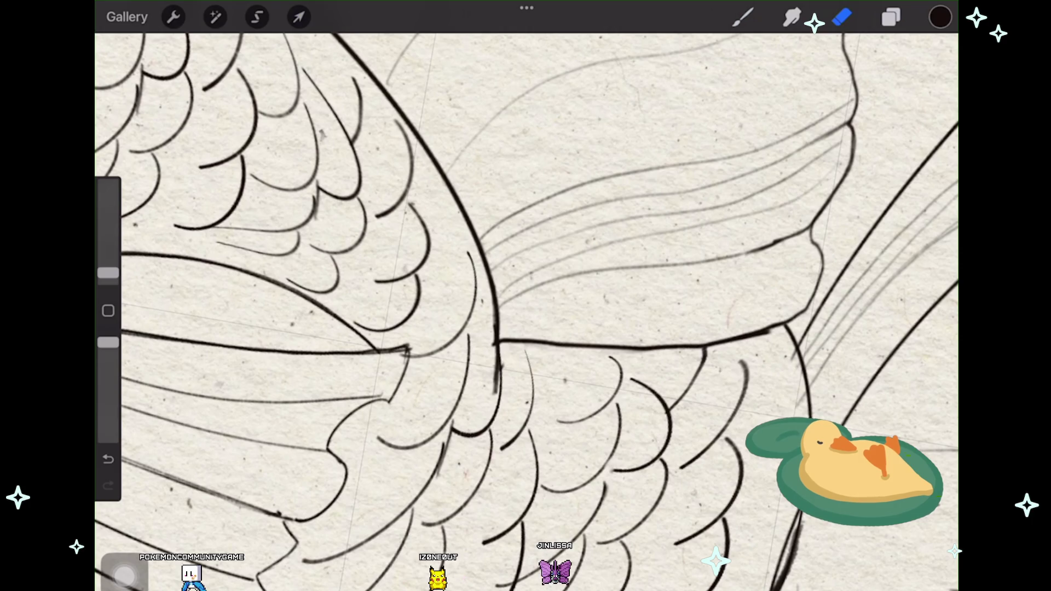
pyautogui.scroll(-3, 527, 312)
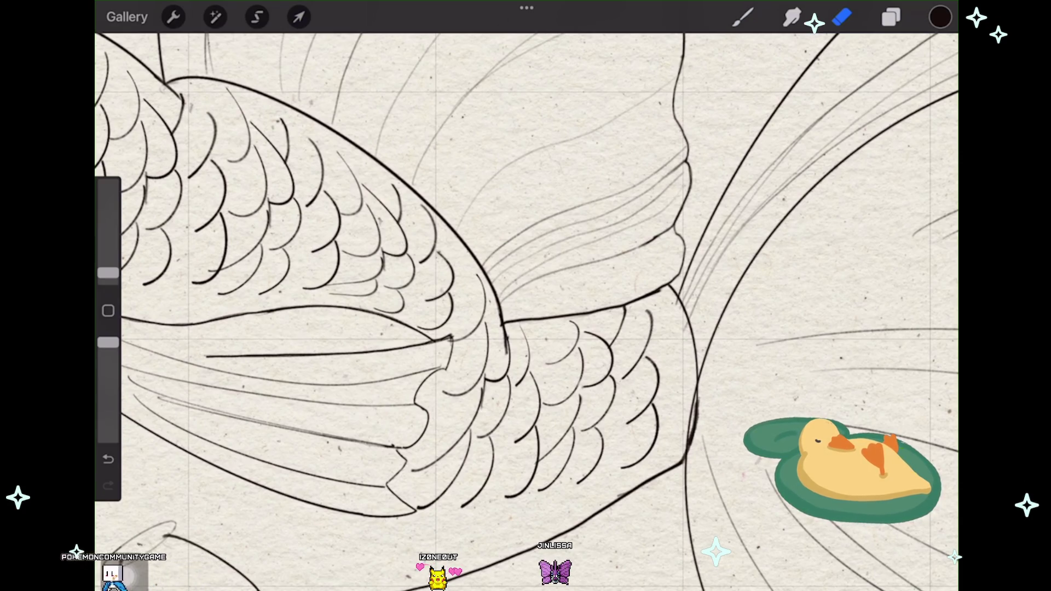
pyautogui.hotkey('ctrl', 'z')
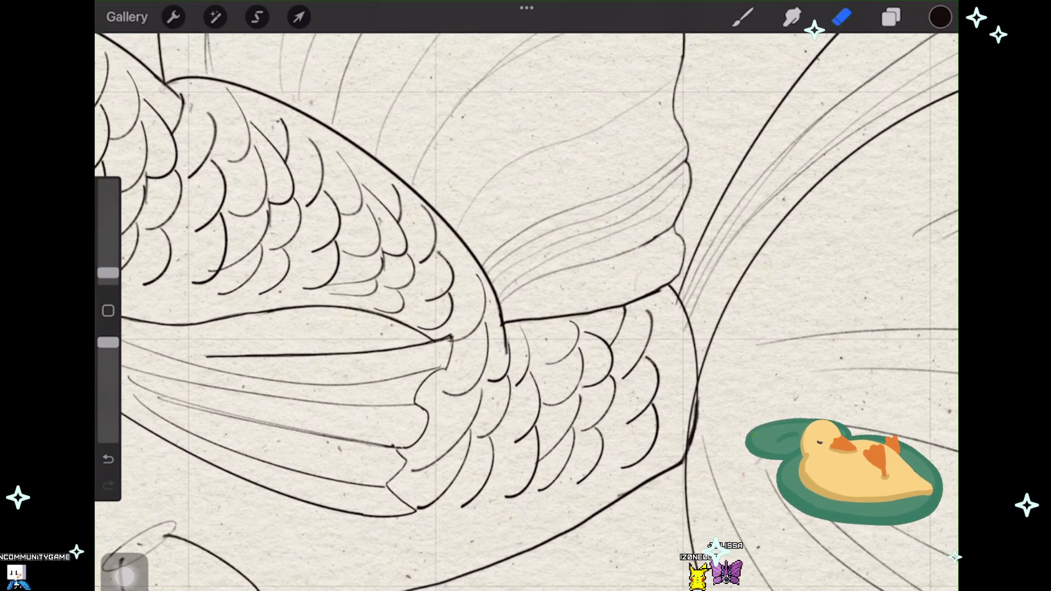
pyautogui.scroll(-5, 525, 296)
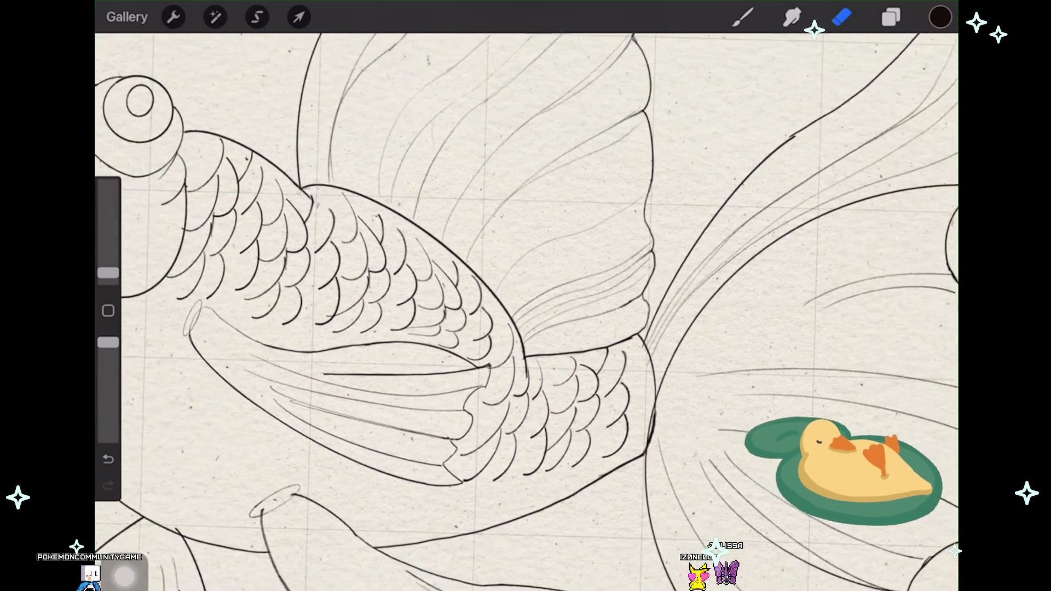
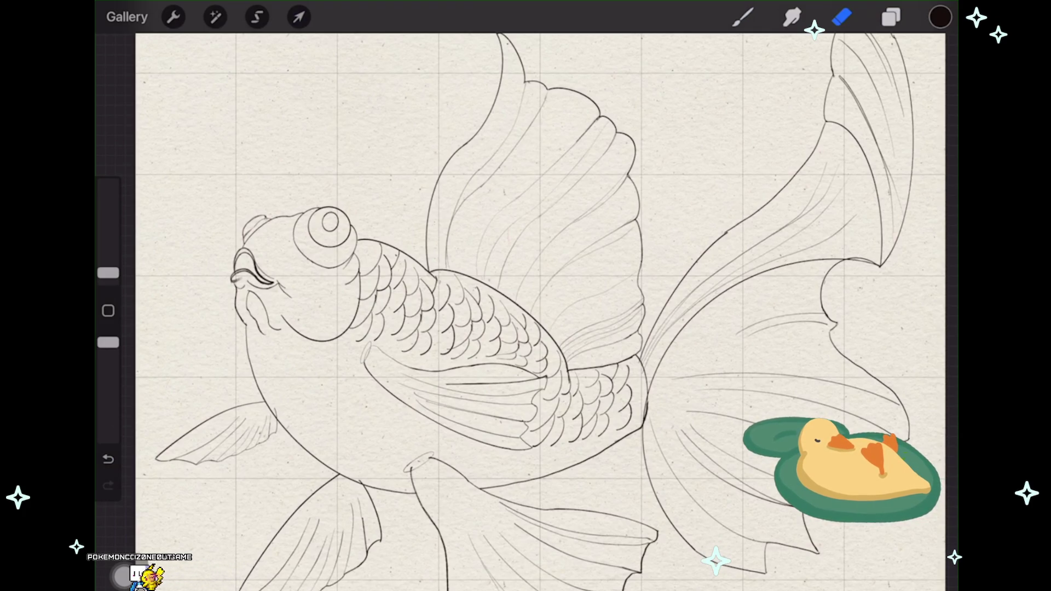
# Step: Confirm Layer 43 is active and set the eraser to Airbrushing > Soft Brush
pyautogui.scroll(2, 384, 246)
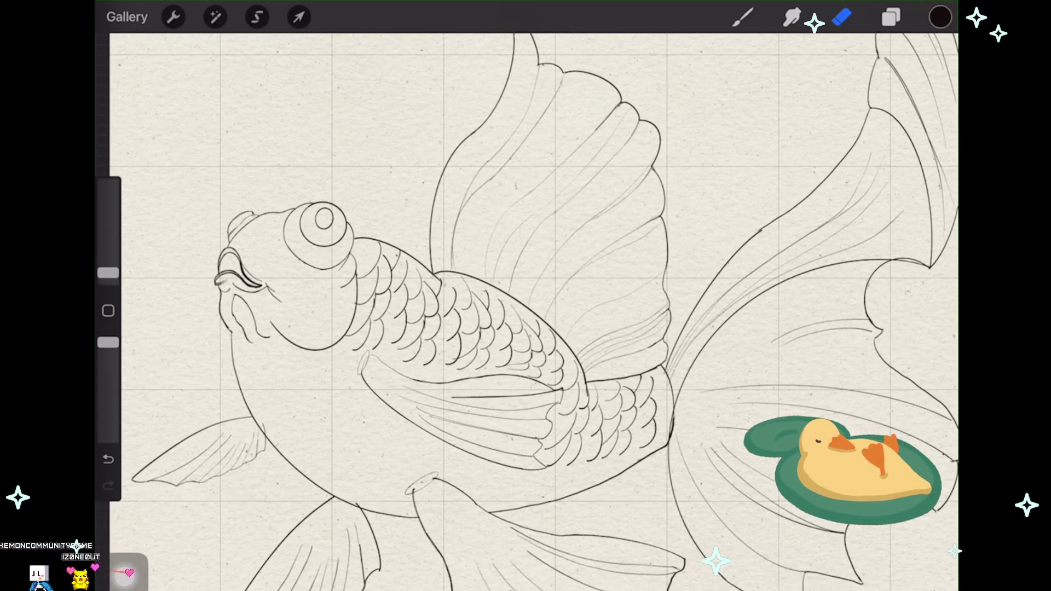
pyautogui.click(890, 17)
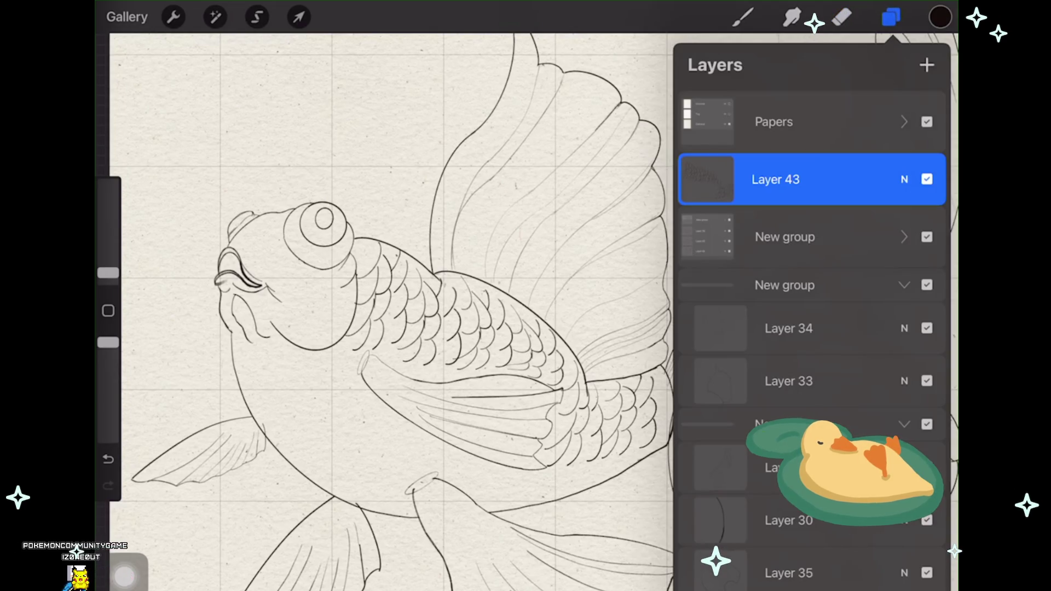
pyautogui.click(841, 17)
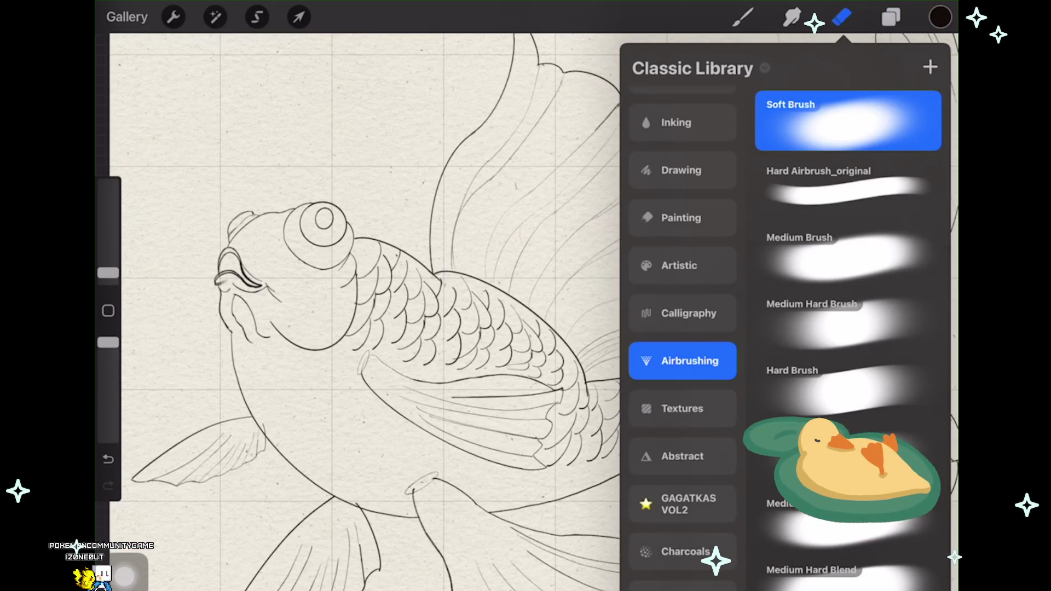
pyautogui.click(356, 328)
pyautogui.scroll(-5, 525, 307)
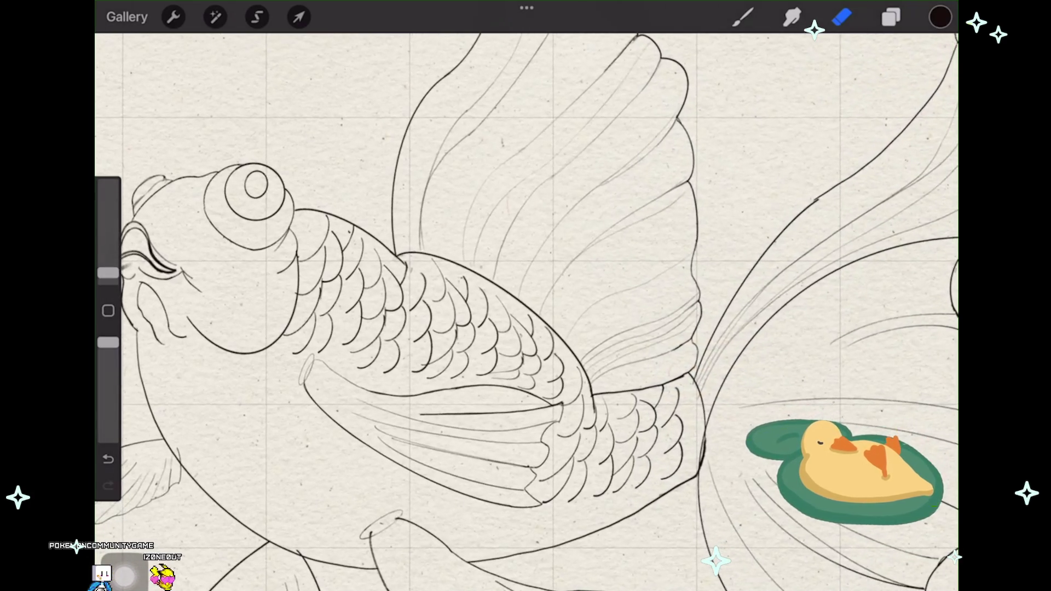
# Step: Zoom around the scaled body, then bring up the Layers panel showing Layer 43
pyautogui.scroll(5, 526, 306)
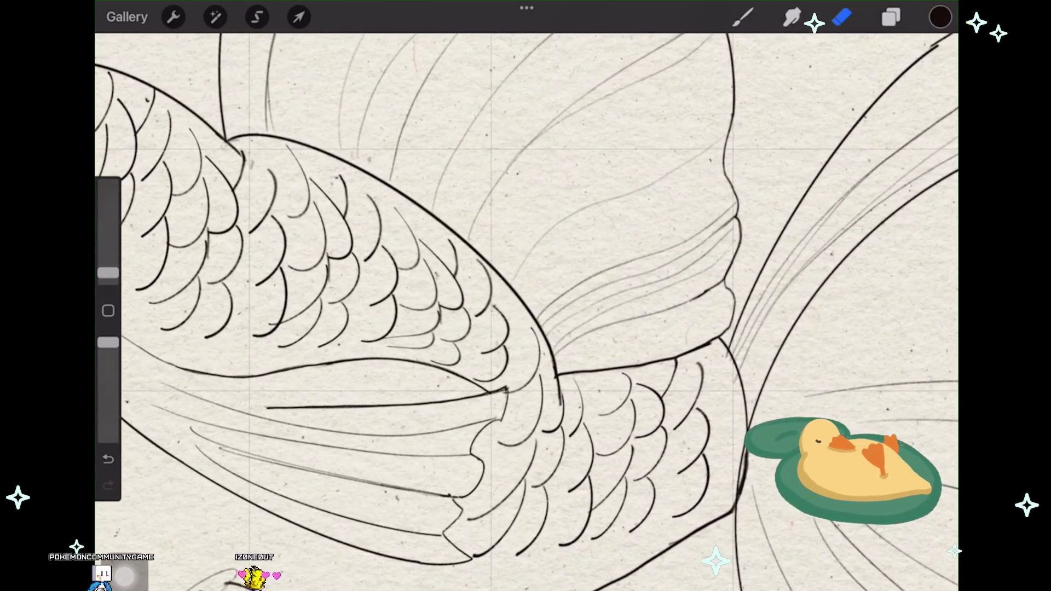
pyautogui.scroll(-2, 525, 307)
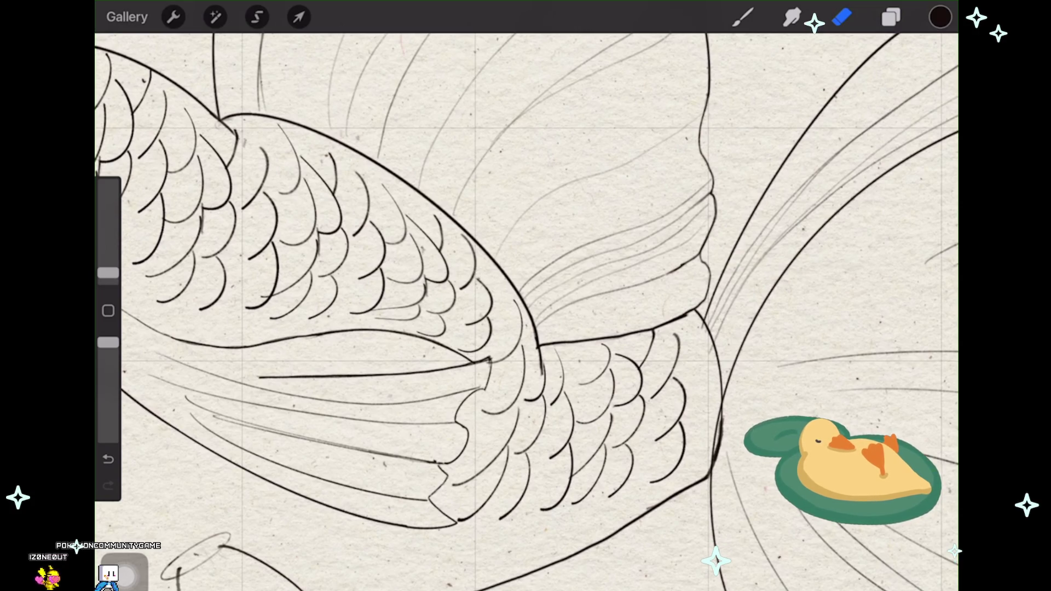
pyautogui.scroll(2, 542, 339)
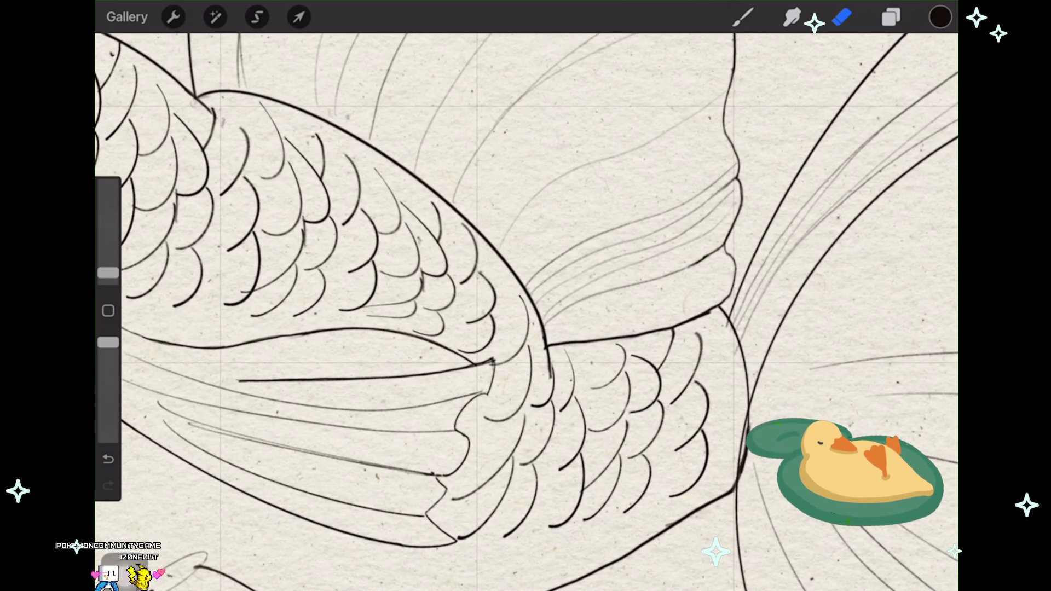
pyautogui.scroll(-1, 525, 306)
pyautogui.click(891, 17)
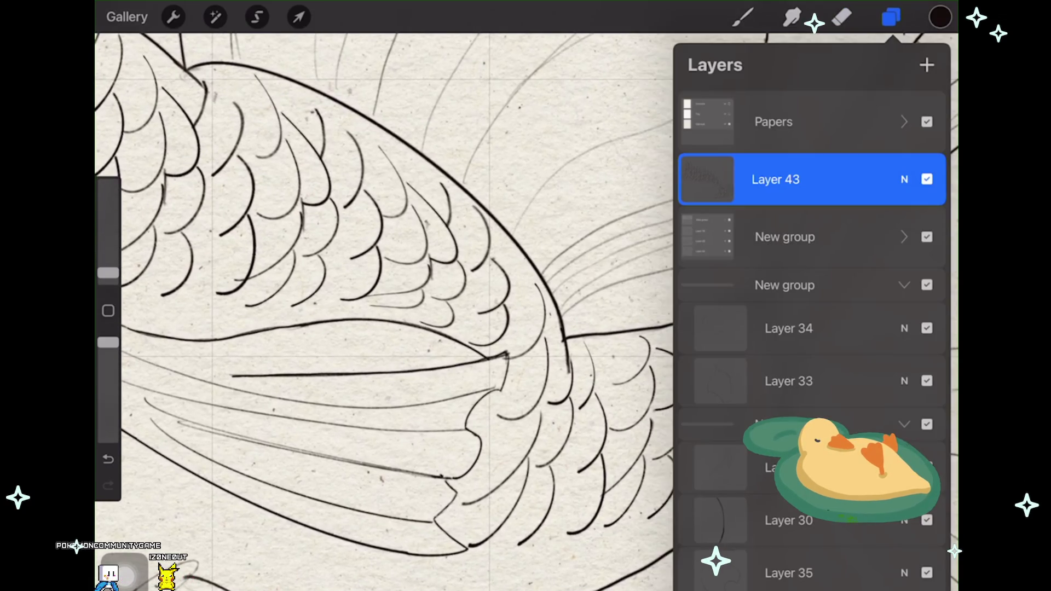
# Step: Switch to the Soft Brush eraser and zoom in on the fish's inked body outline
pyautogui.click(842, 17)
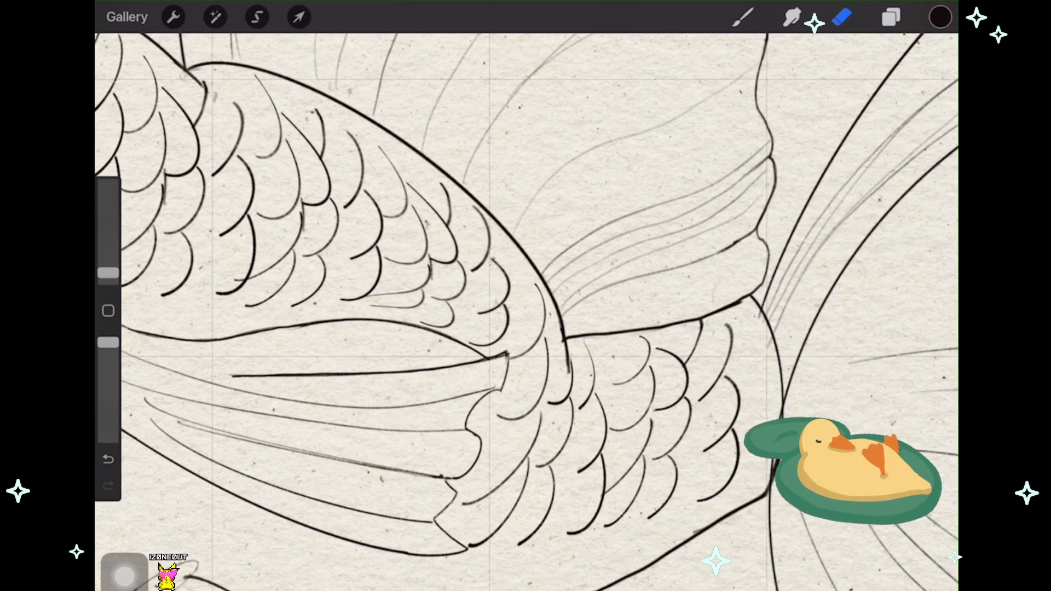
pyautogui.scroll(3, 381, 249)
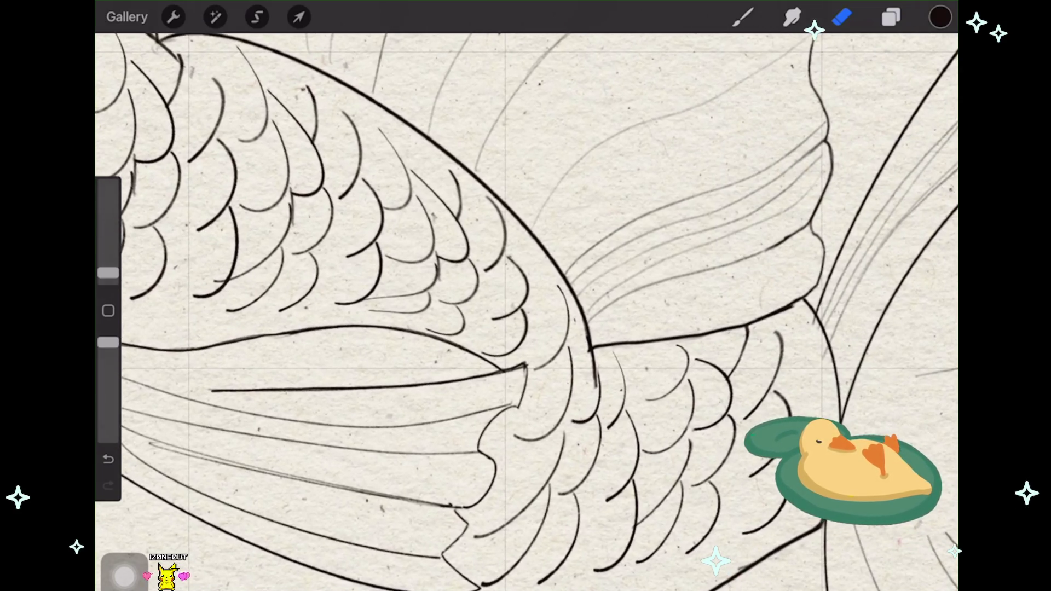
pyautogui.scroll(2, 381, 249)
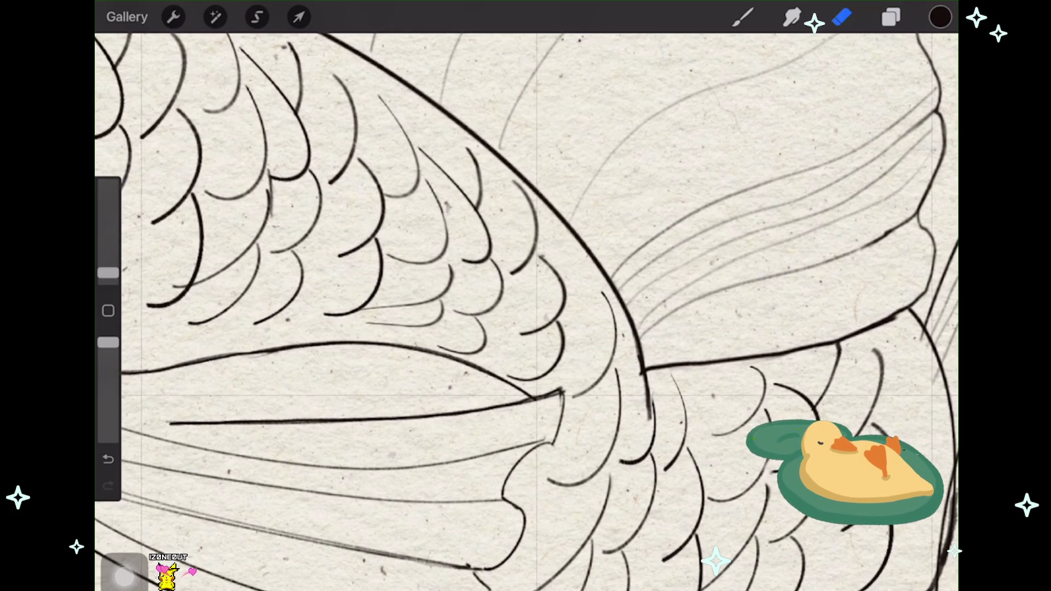
pyautogui.scroll(3, 525, 306)
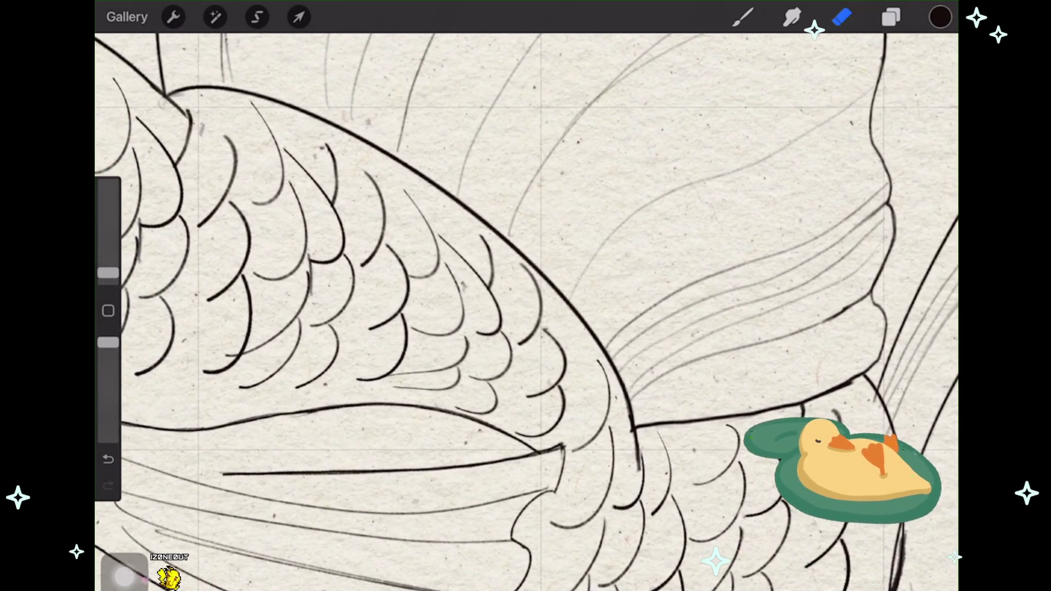
pyautogui.scroll(2, 525, 307)
pyautogui.scroll(2, 525, 306)
pyautogui.scroll(2, 526, 307)
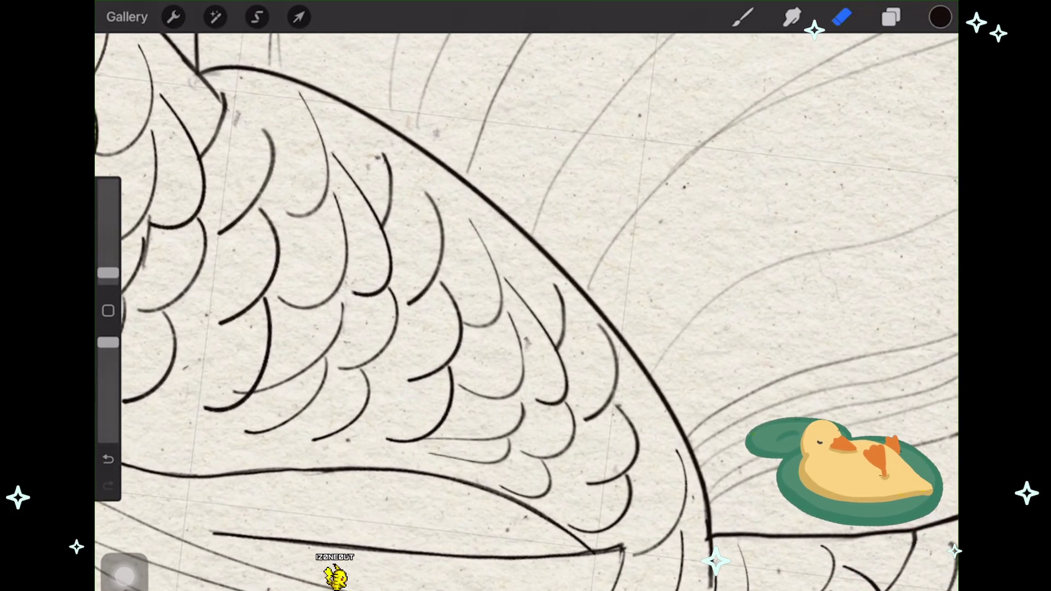
pyautogui.scroll(2, 526, 306)
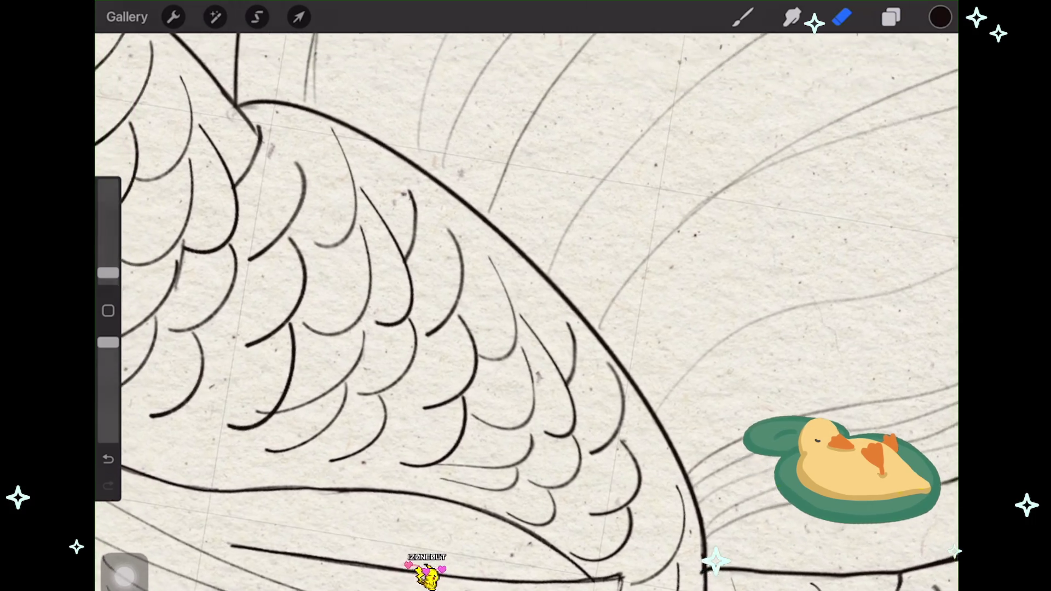
pyautogui.scroll(3, 526, 306)
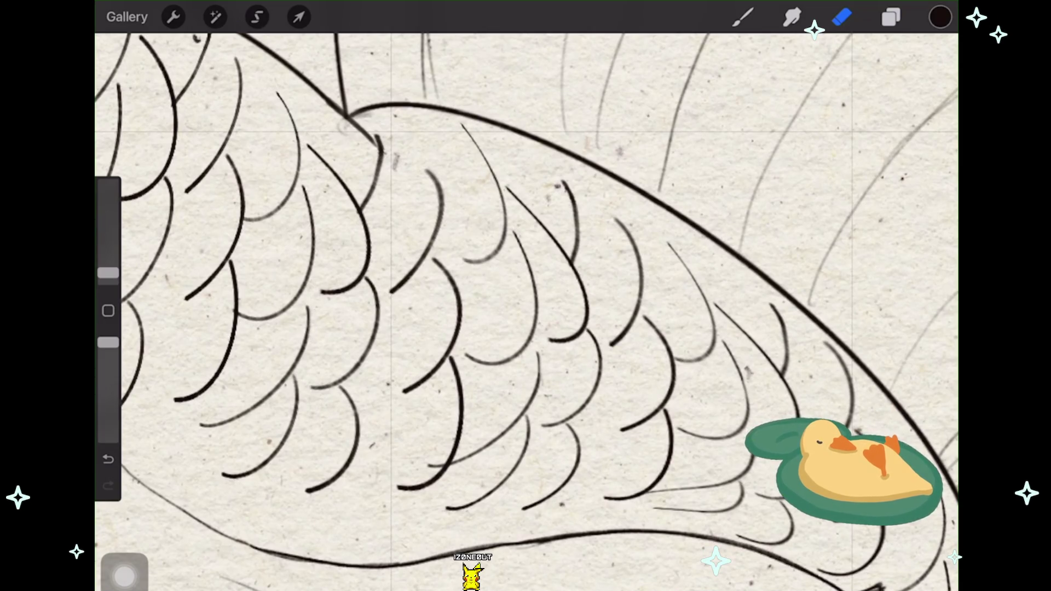
pyautogui.scroll(-2, 526, 307)
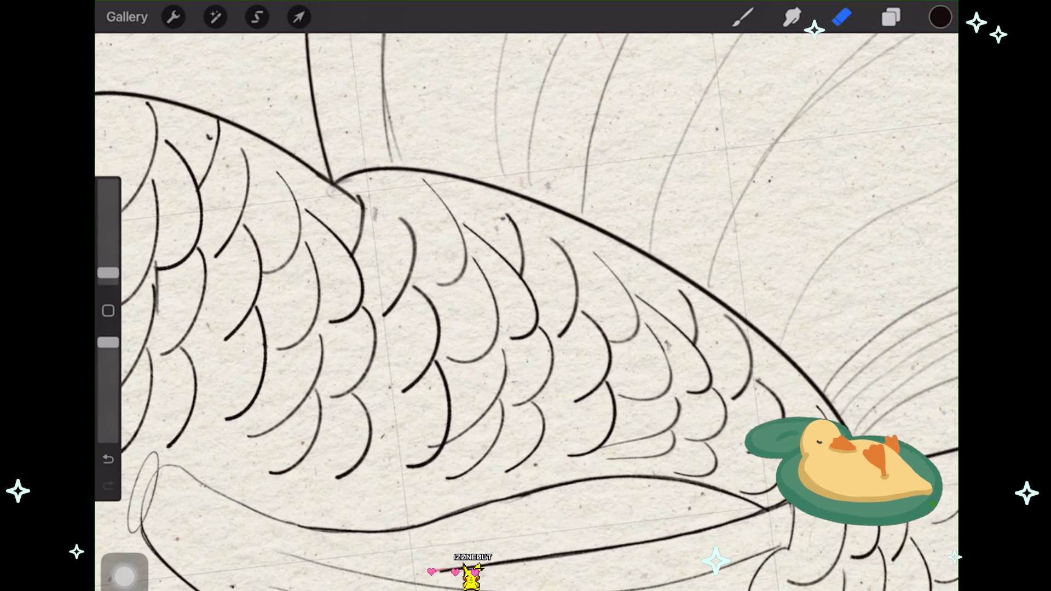
pyautogui.scroll(2, 525, 307)
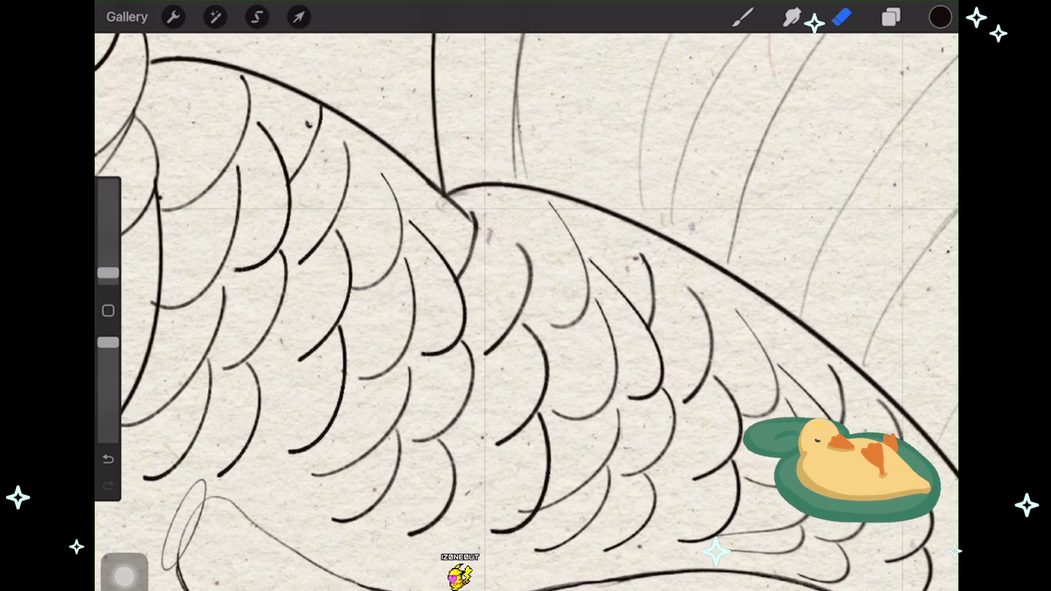
pyautogui.scroll(1, 525, 307)
# Step: Erase the faint sketch strokes crossing the thick ink outline of the body
pyautogui.moveTo(219, 209); pyautogui.dragTo(199, 467)
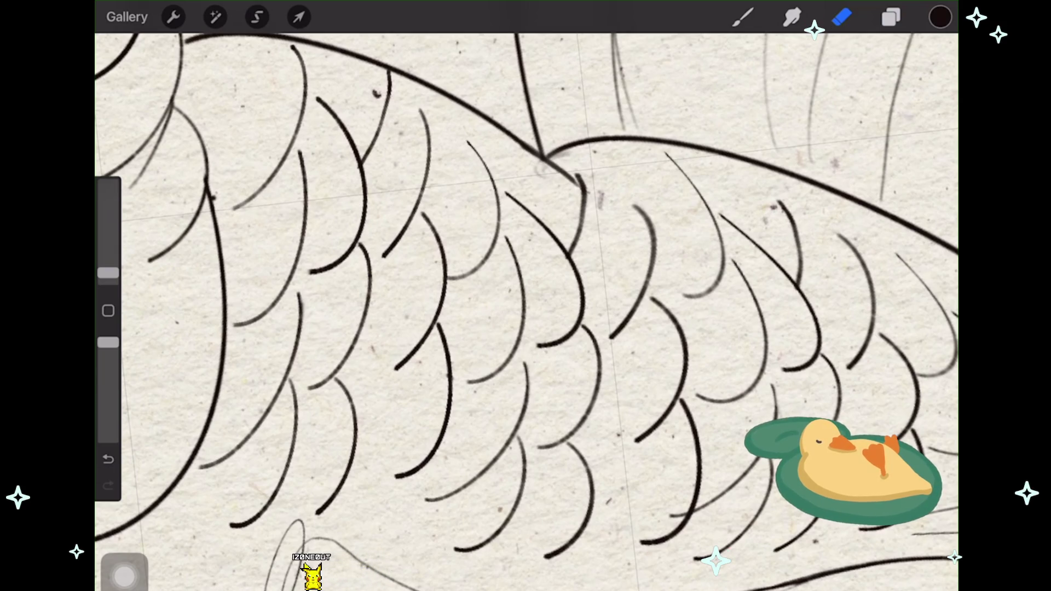
pyautogui.scroll(-3, 526, 307)
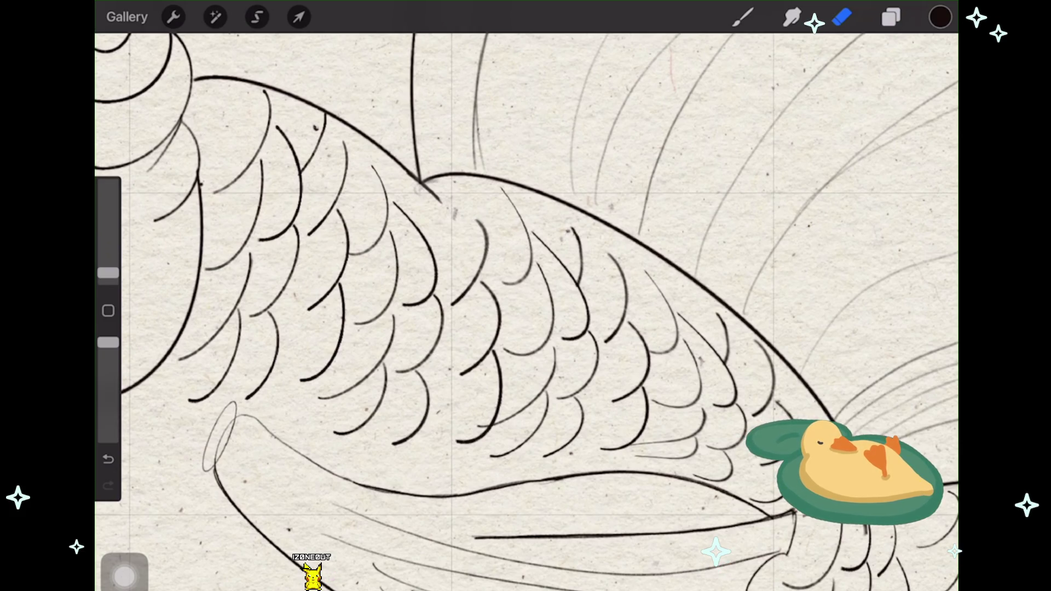
pyautogui.scroll(2, 525, 306)
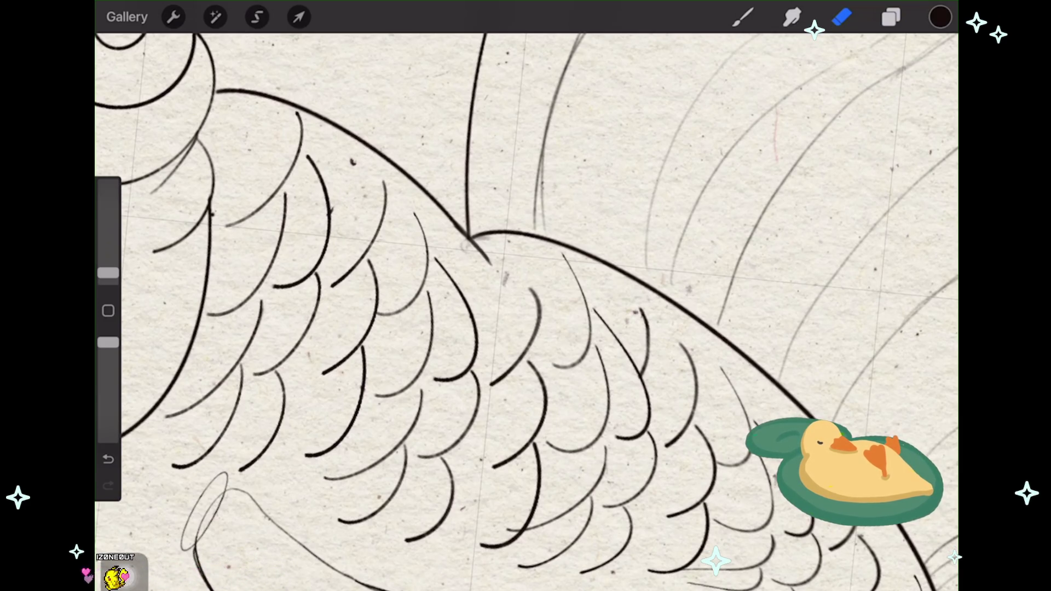
pyautogui.scroll(-2, 526, 307)
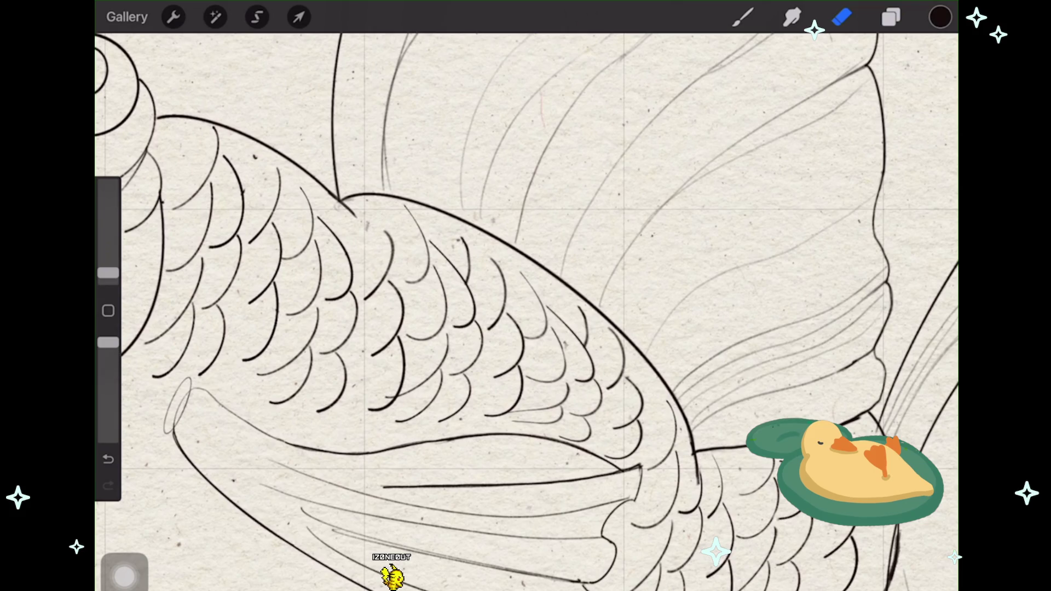
# Step: Ink more scales across the body, undo a stray stroke, and zoom out to the head
pyautogui.scroll(2, 525, 307)
pyautogui.scroll(-2, 525, 306)
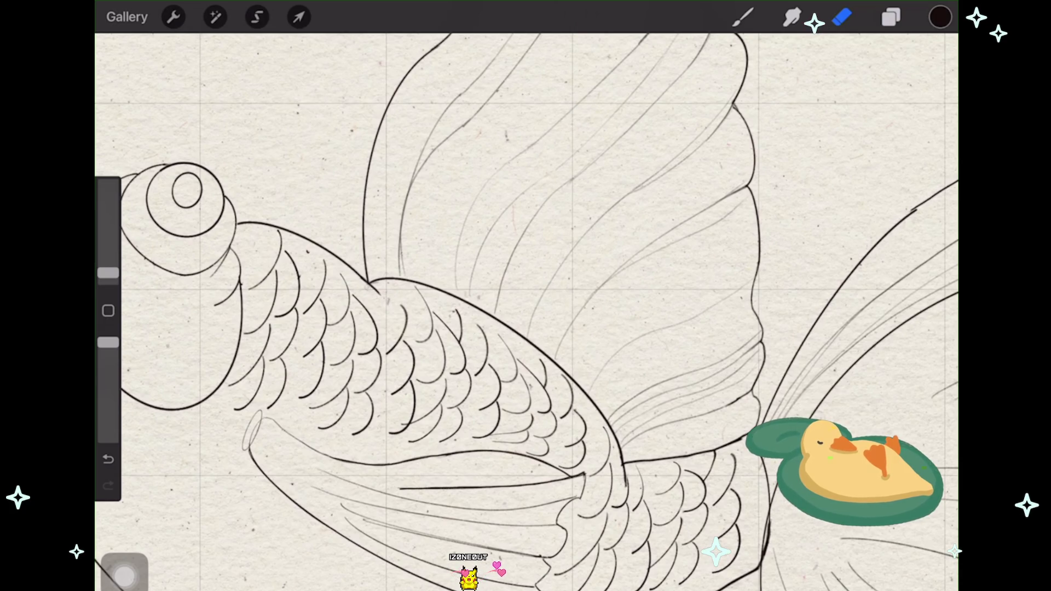
pyautogui.scroll(5, 526, 307)
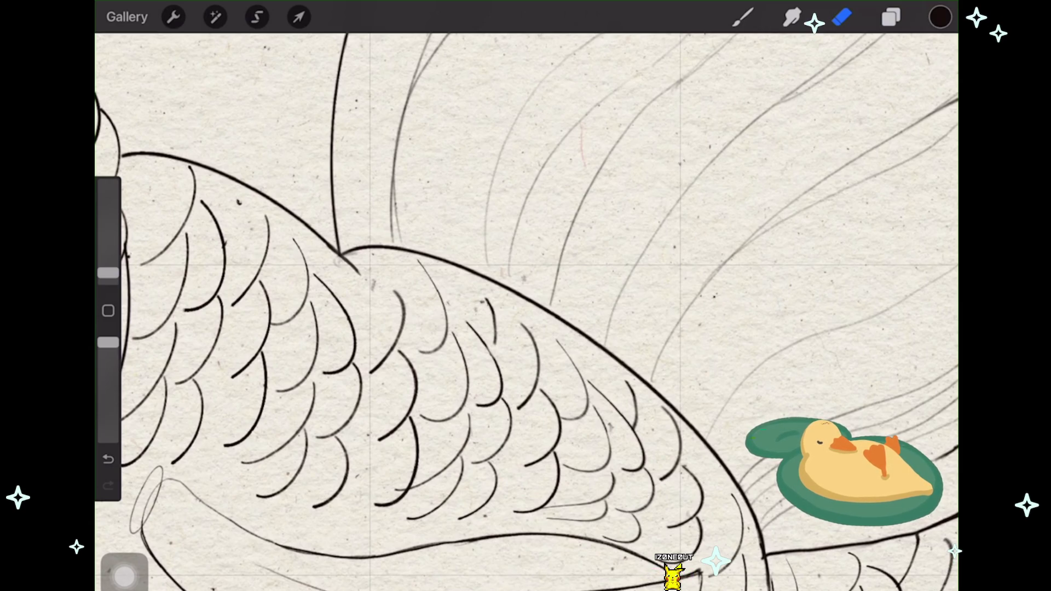
pyautogui.scroll(-3, 526, 307)
pyautogui.hotkey('ctrl', 'z')
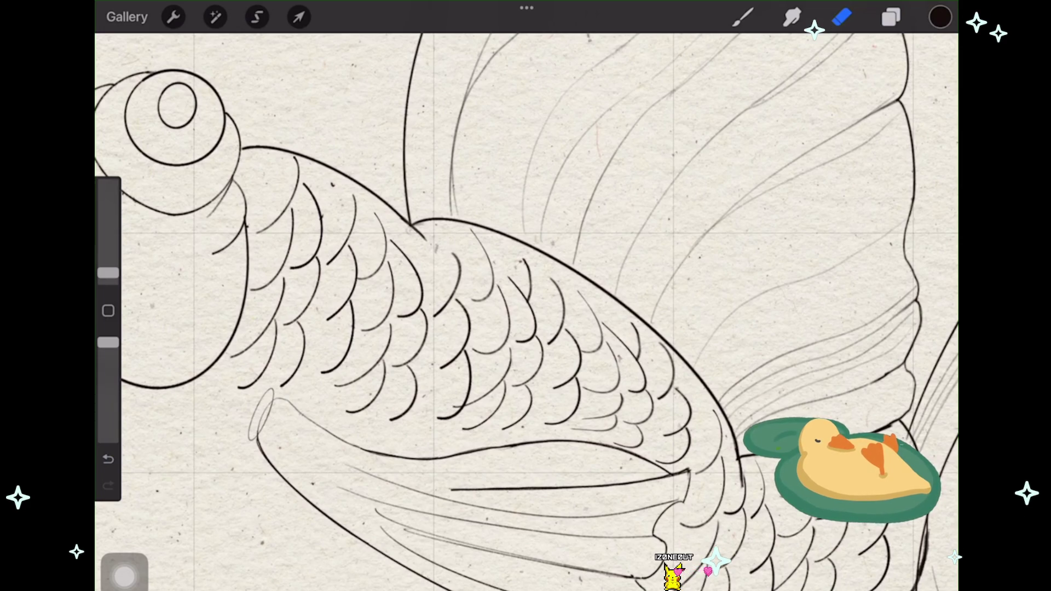
pyautogui.scroll(-3, 525, 306)
pyautogui.scroll(3, 525, 306)
pyautogui.scroll(2, 526, 306)
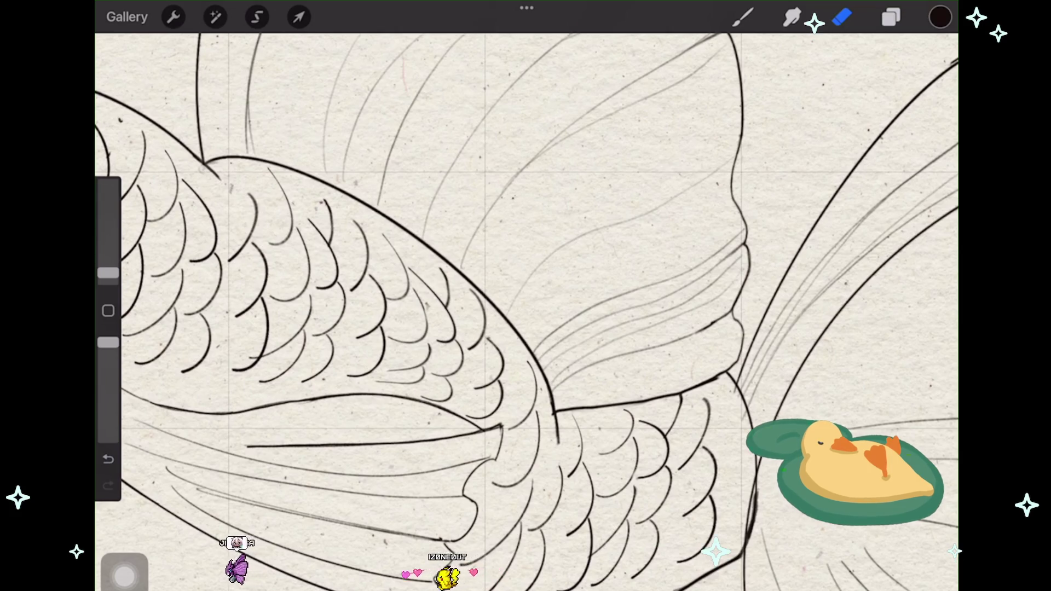
pyautogui.scroll(-3, 526, 306)
pyautogui.moveTo(492, 274); pyautogui.dragTo(553, 307)
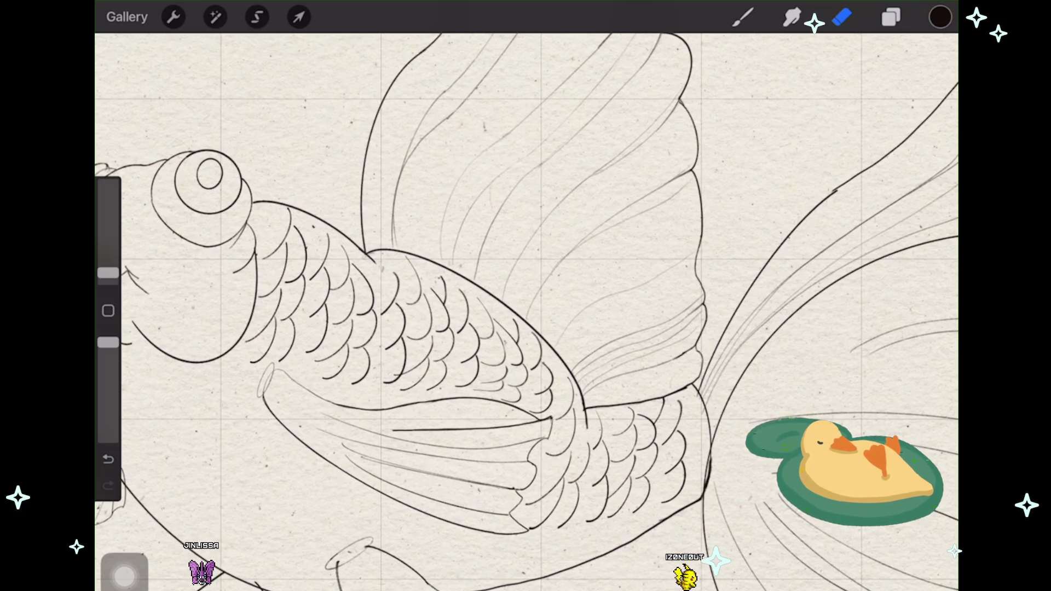
# Step: Undo one stray brush stroke and one accidental erasure, then zoom out
pyautogui.scroll(5, 463, 354)
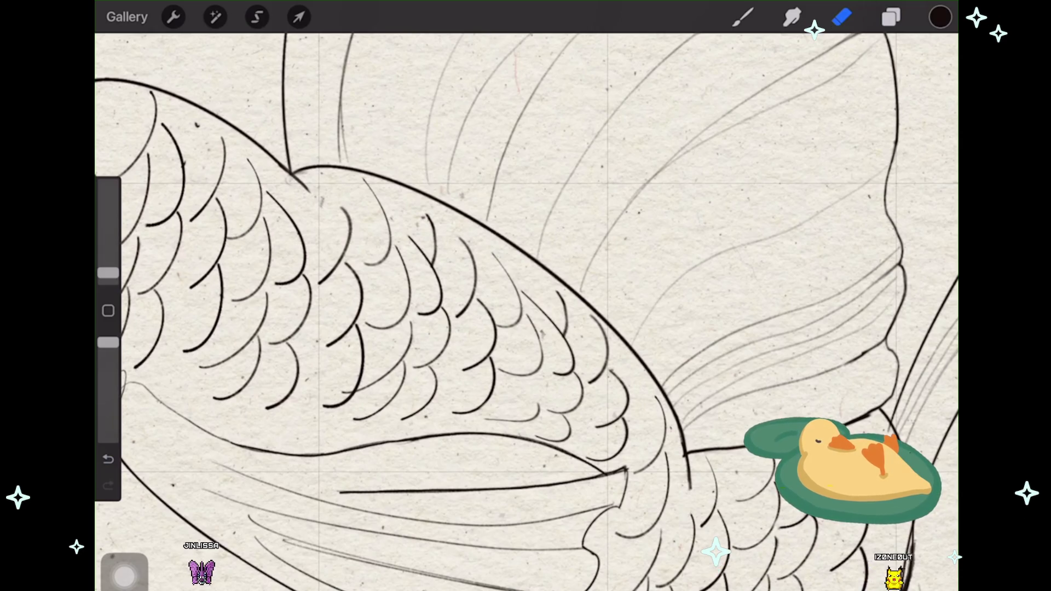
pyautogui.click(742, 17)
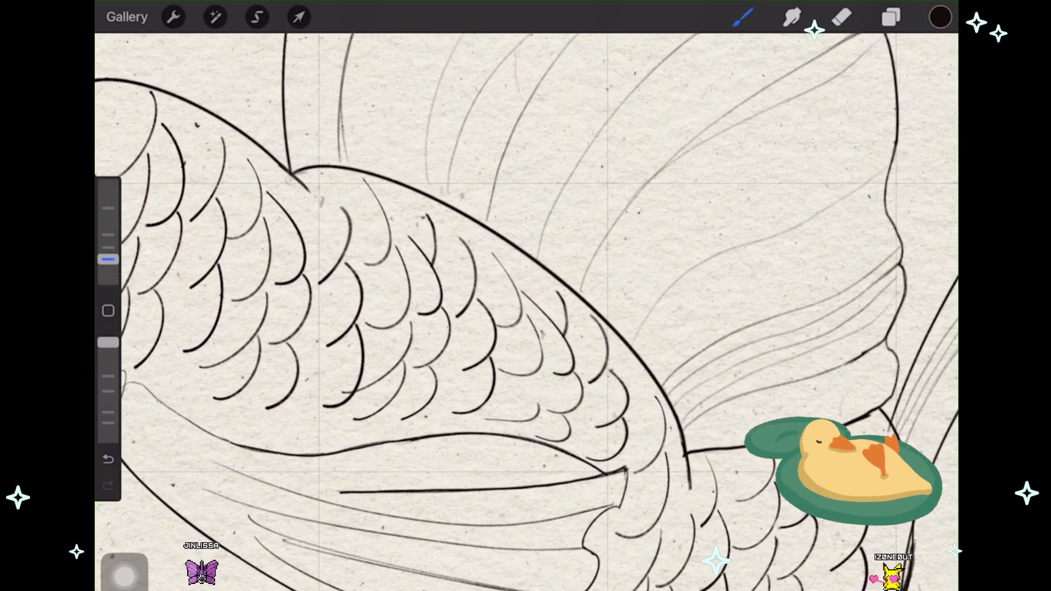
pyautogui.hotkey('ctrl', 'z')
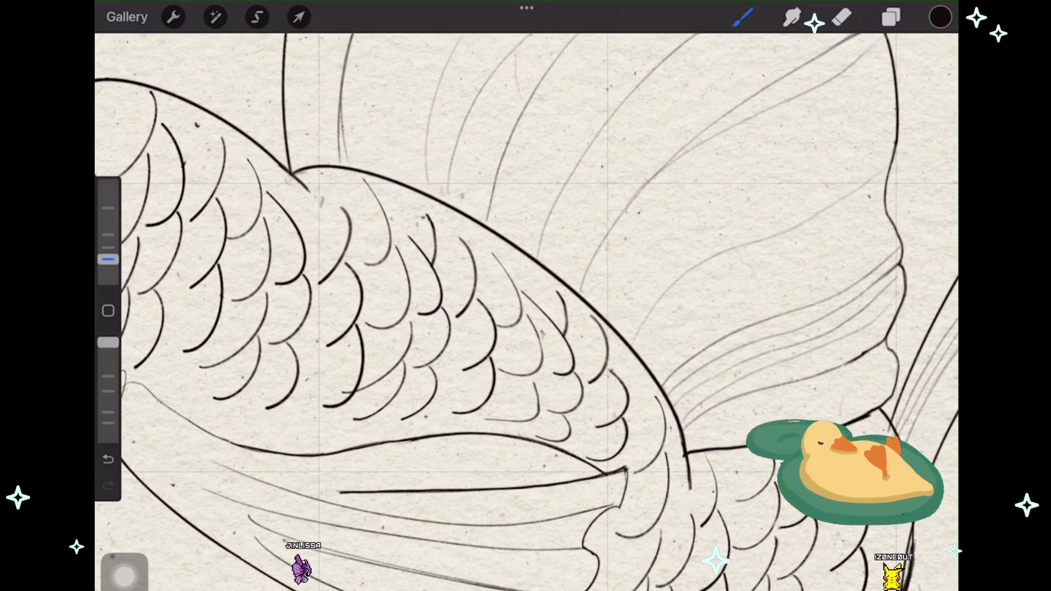
pyautogui.scroll(2, 526, 306)
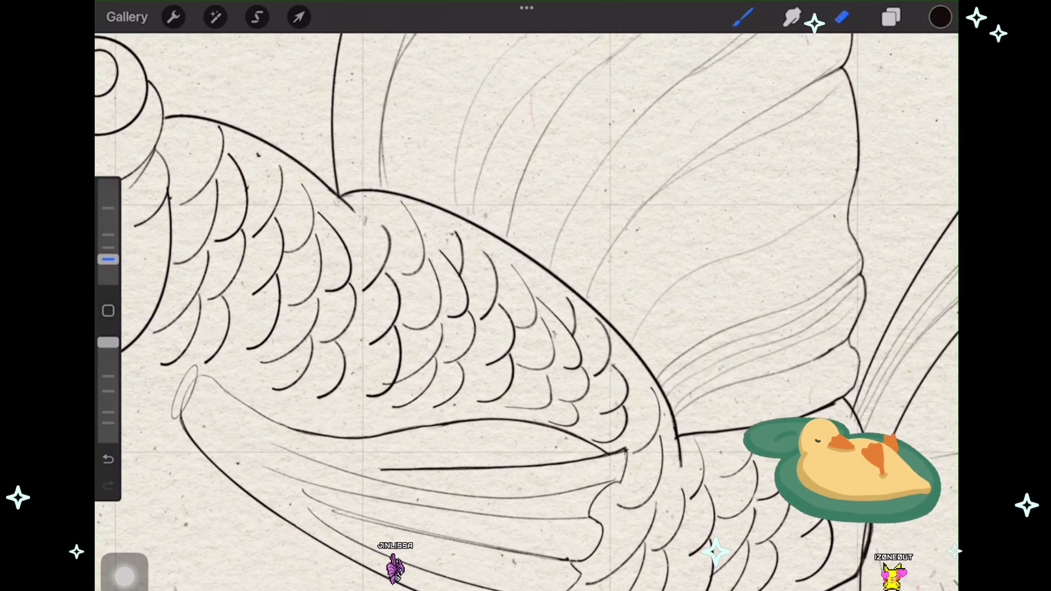
pyautogui.press('e')
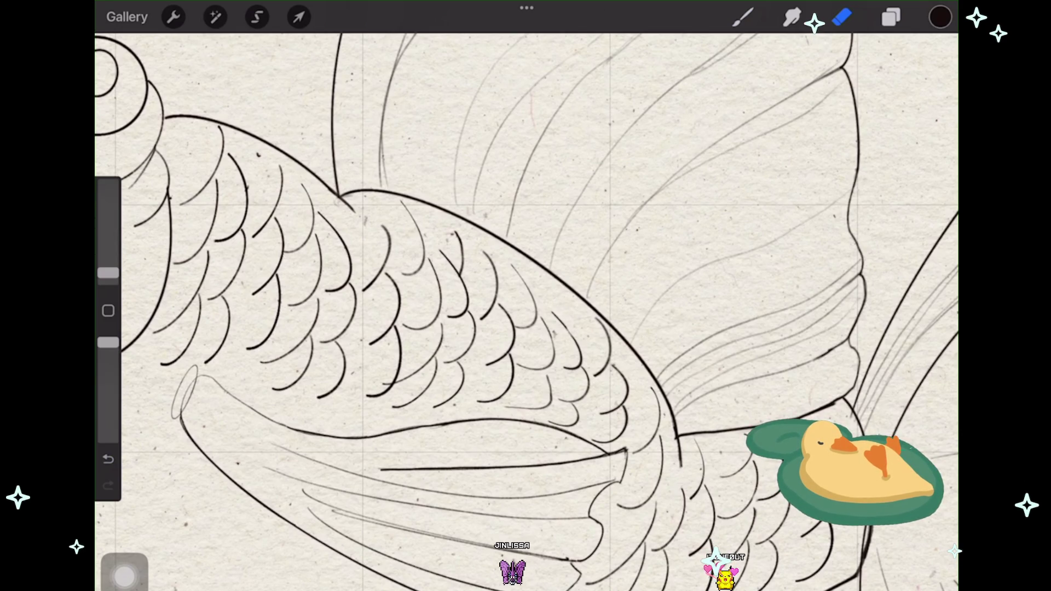
pyautogui.hotkey('ctrl', 'z')
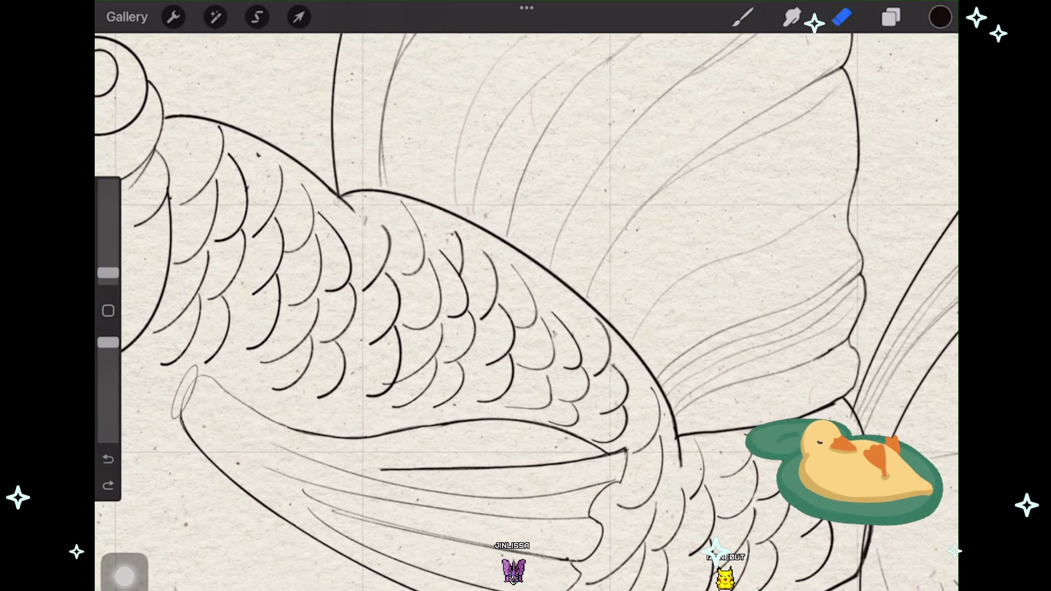
pyautogui.scroll(-3, 526, 307)
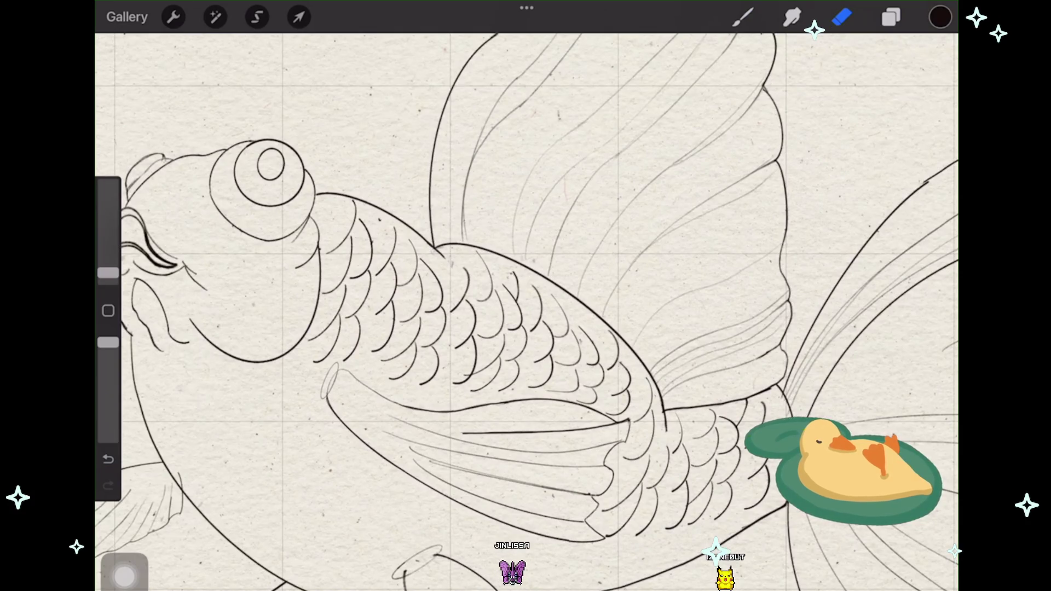
# Step: Draw the scale arcs on the rear body near the tail, then show the layer list
pyautogui.scroll(-2, 525, 306)
pyautogui.scroll(-3, 525, 307)
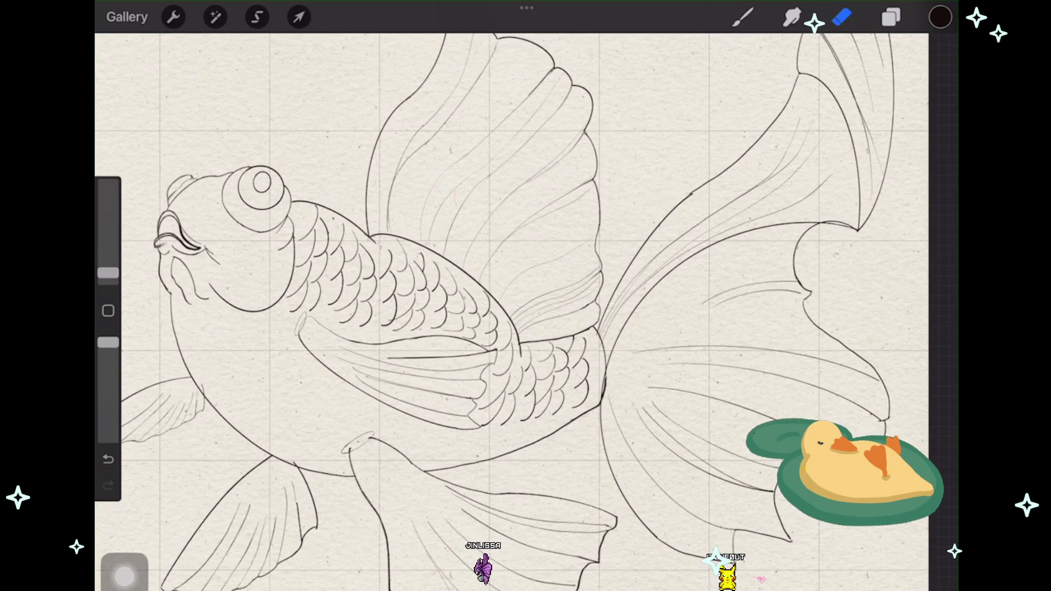
pyautogui.scroll(3, 525, 307)
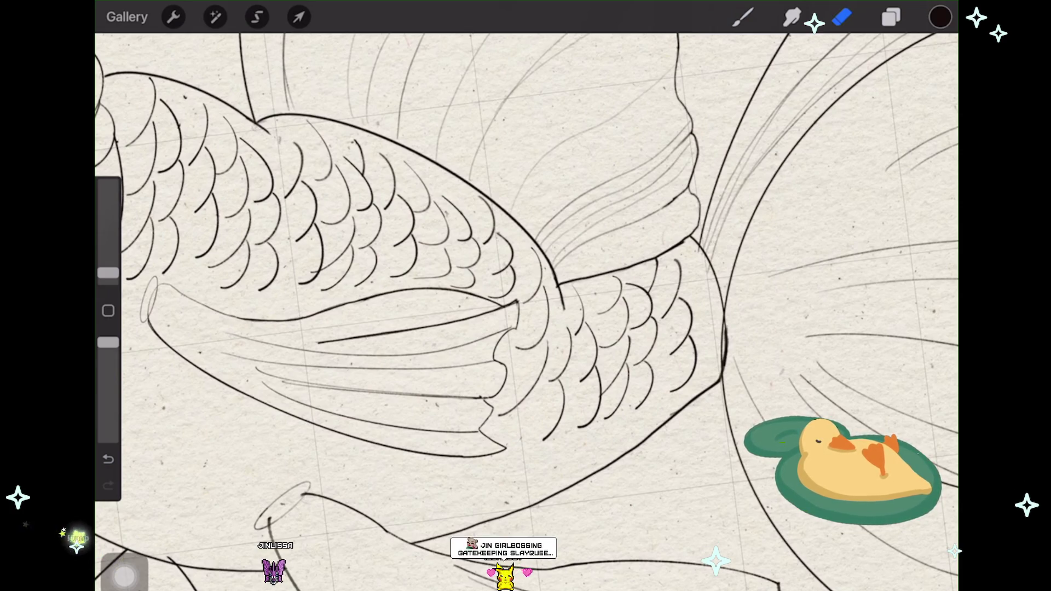
pyautogui.scroll(3, 417, 200)
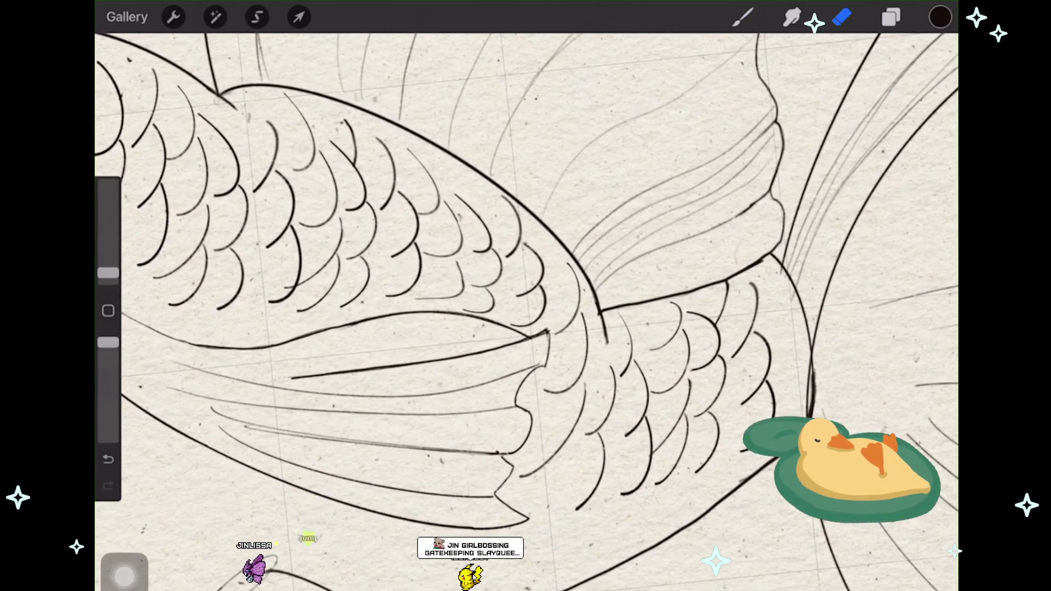
pyautogui.scroll(-2, 416, 274)
pyautogui.scroll(-1, 492, 328)
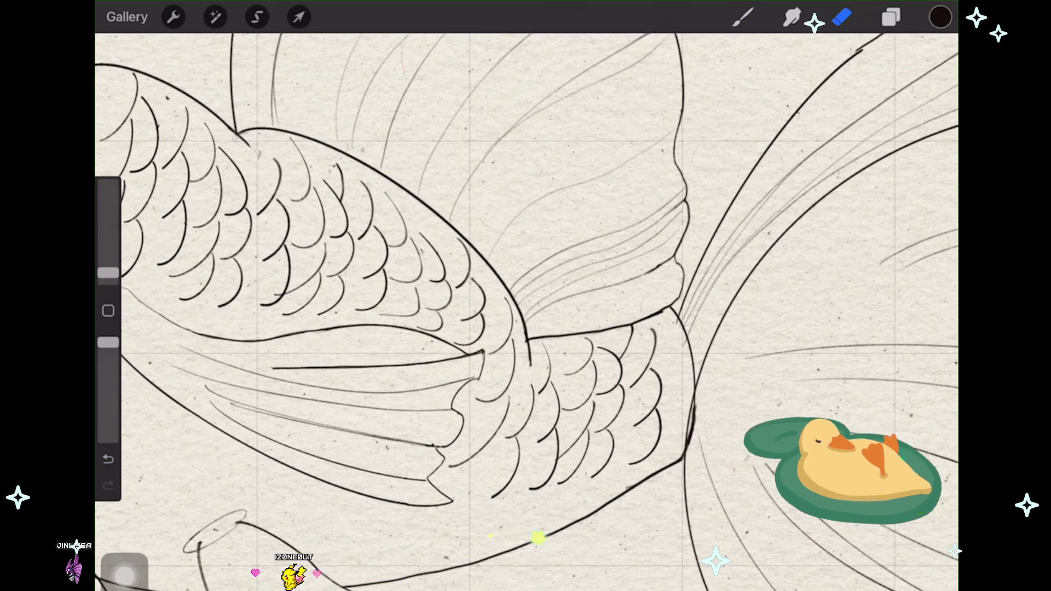
pyautogui.scroll(1, 493, 328)
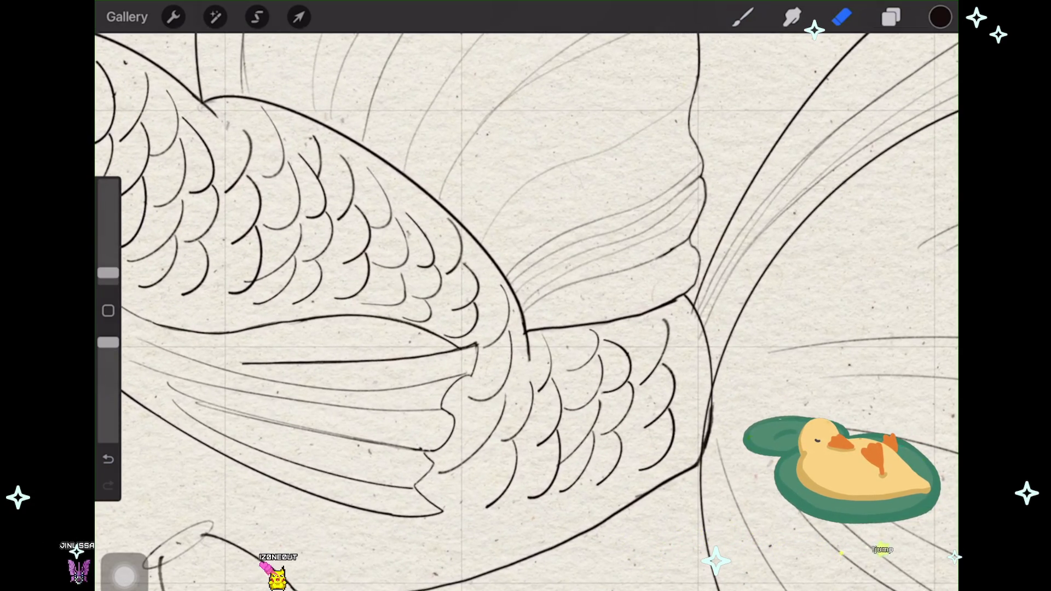
pyautogui.scroll(-3, 525, 312)
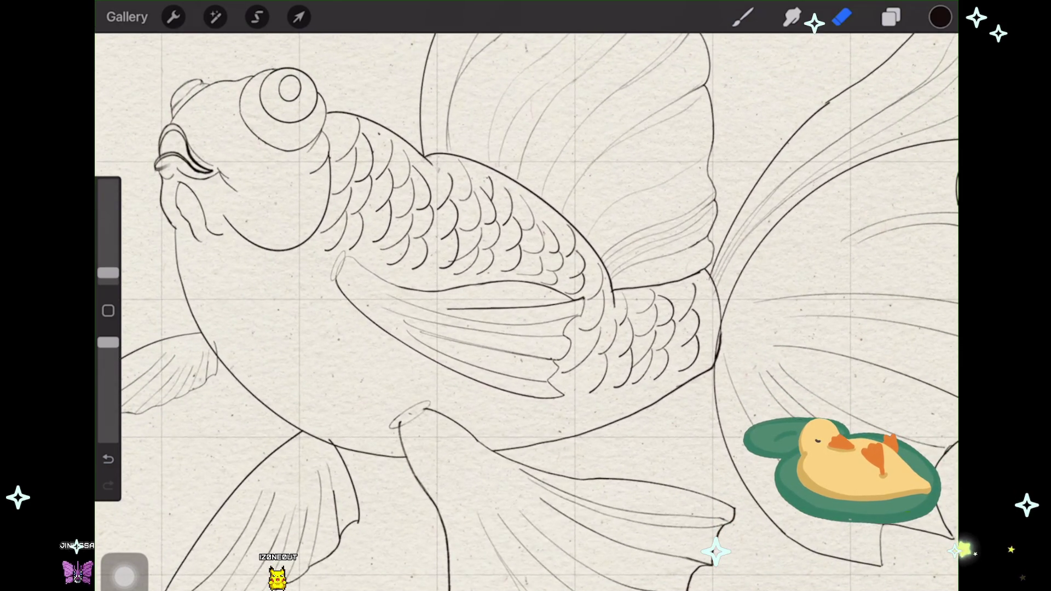
pyautogui.scroll(-3, 525, 312)
pyautogui.scroll(-3, 526, 312)
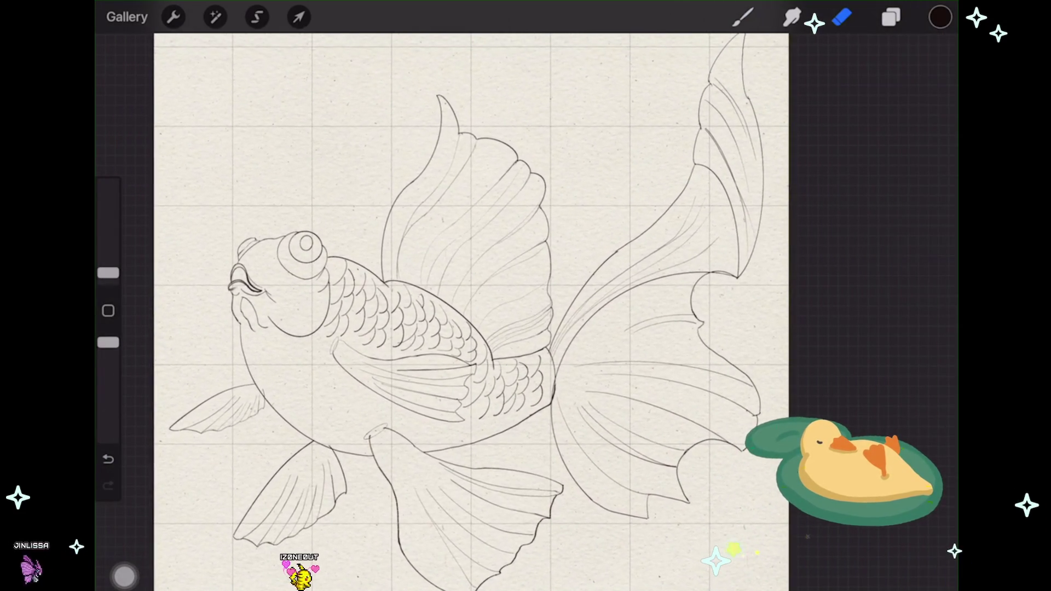
pyautogui.click(891, 17)
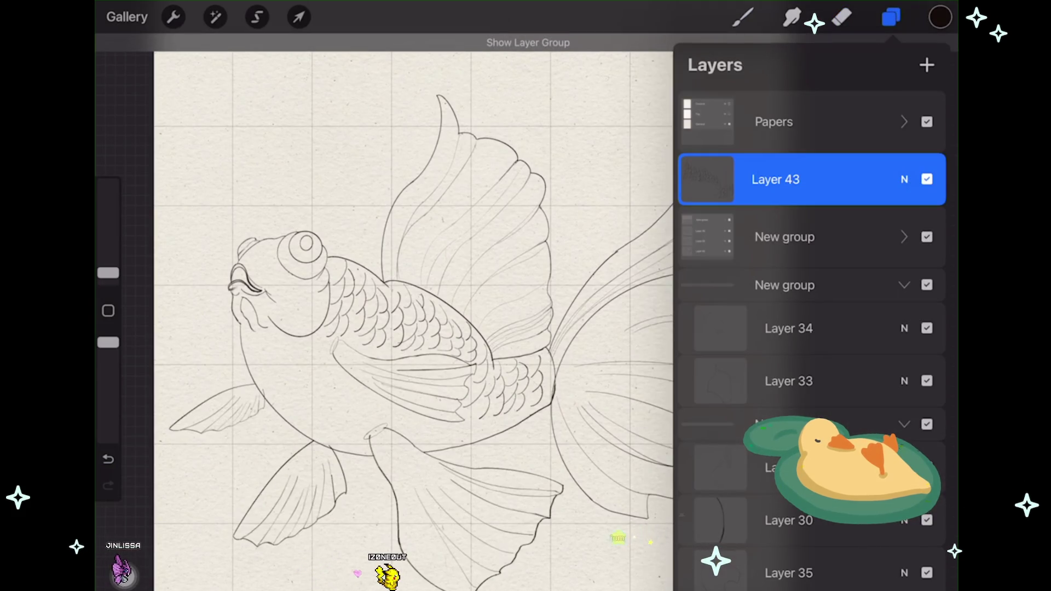
# Step: Expand the upper New group and its nested group, toggling visibility to identify the fin layers
pyautogui.click(785, 237)
pyautogui.click(903, 237)
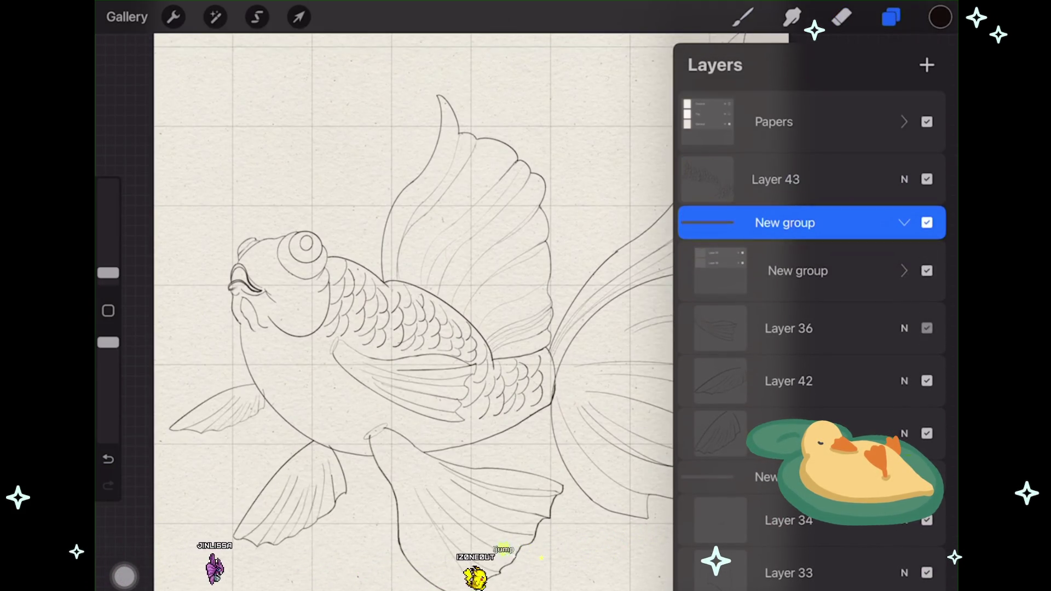
pyautogui.click(903, 271)
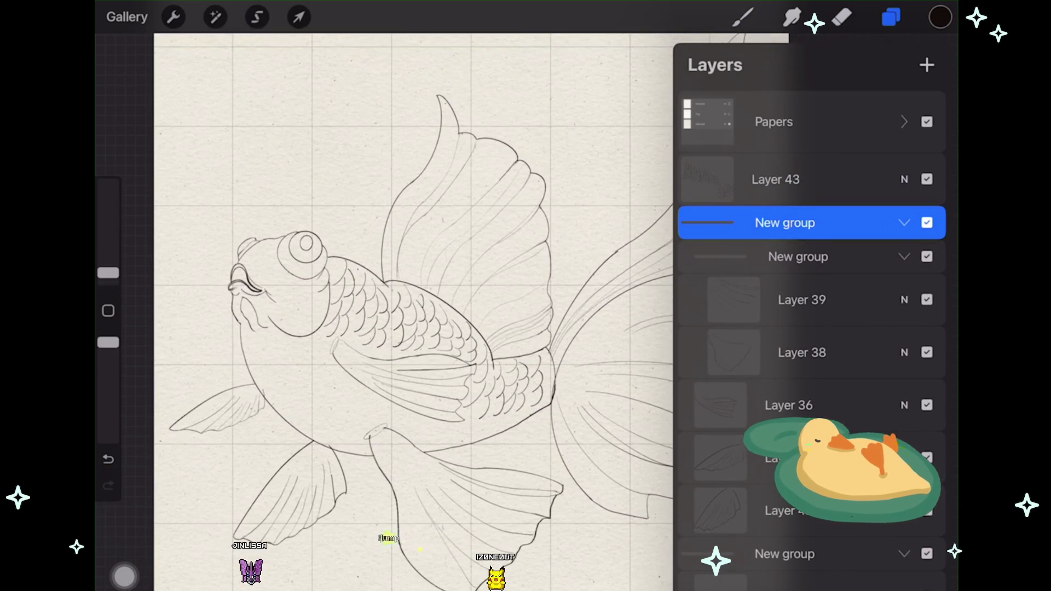
pyautogui.click(927, 257)
pyautogui.click(926, 257)
pyautogui.moveTo(383, 274); pyautogui.dragTo(346, 250)
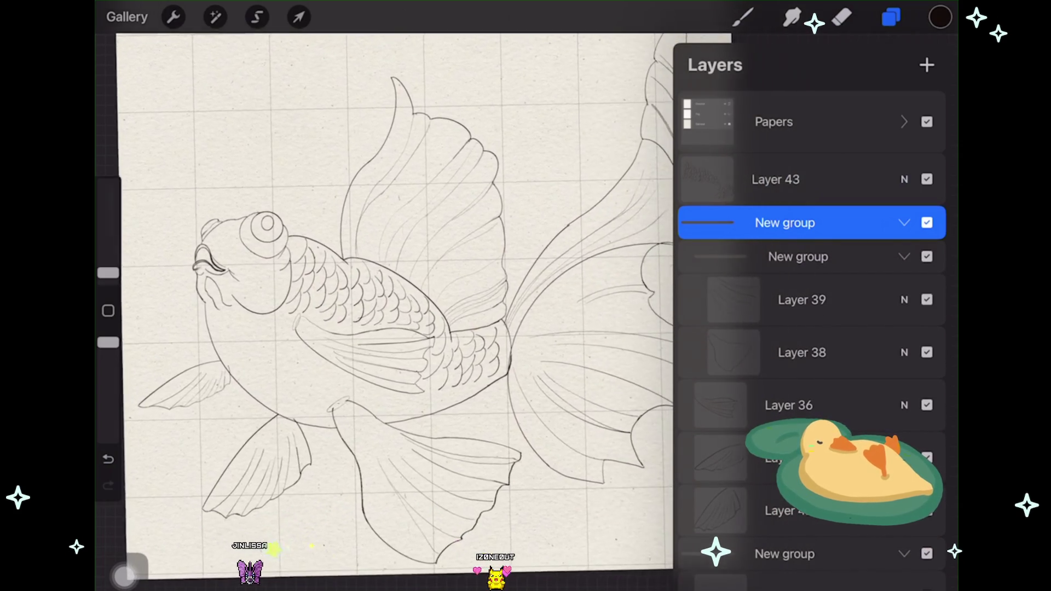
pyautogui.click(927, 405)
pyautogui.click(927, 405)
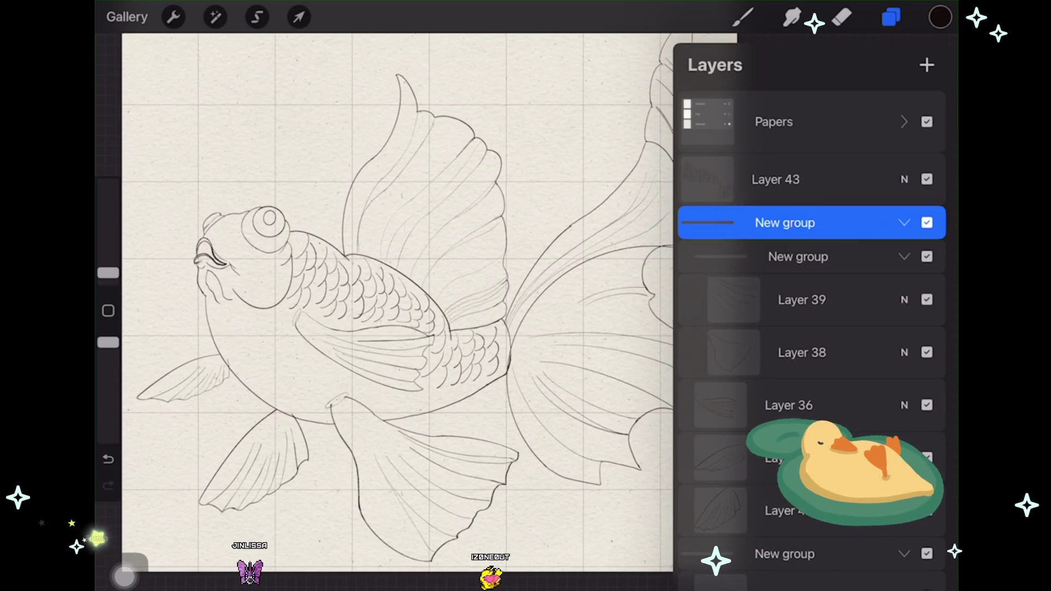
# Step: Flatten the inner nested New group into a single Layer 38
pyautogui.click(903, 223)
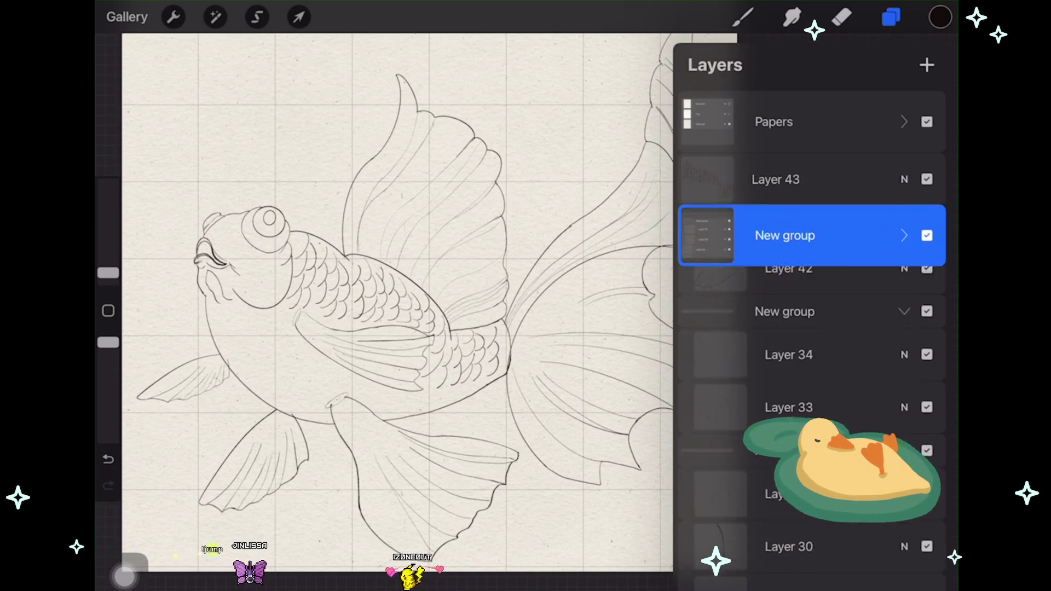
pyautogui.click(927, 236)
pyautogui.click(926, 237)
pyautogui.click(904, 236)
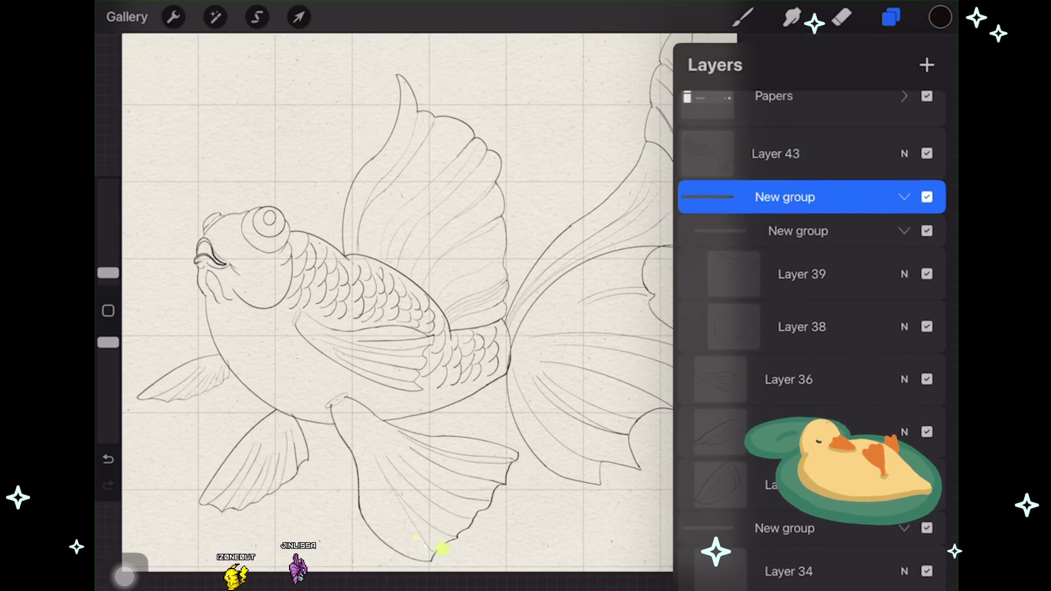
pyautogui.click(798, 221)
pyautogui.click(903, 221)
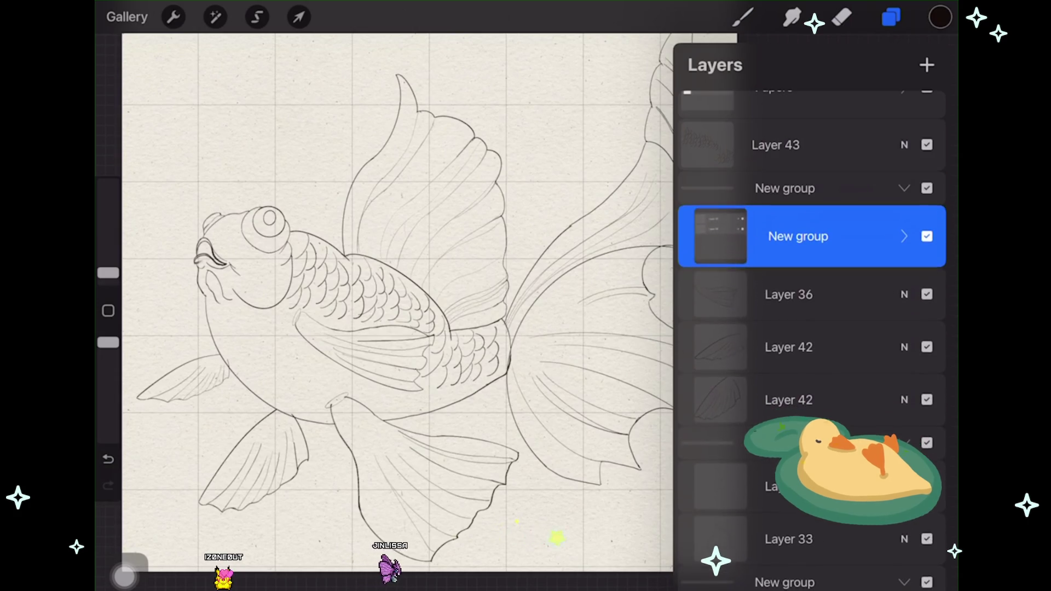
pyautogui.click(798, 236)
pyautogui.click(609, 237)
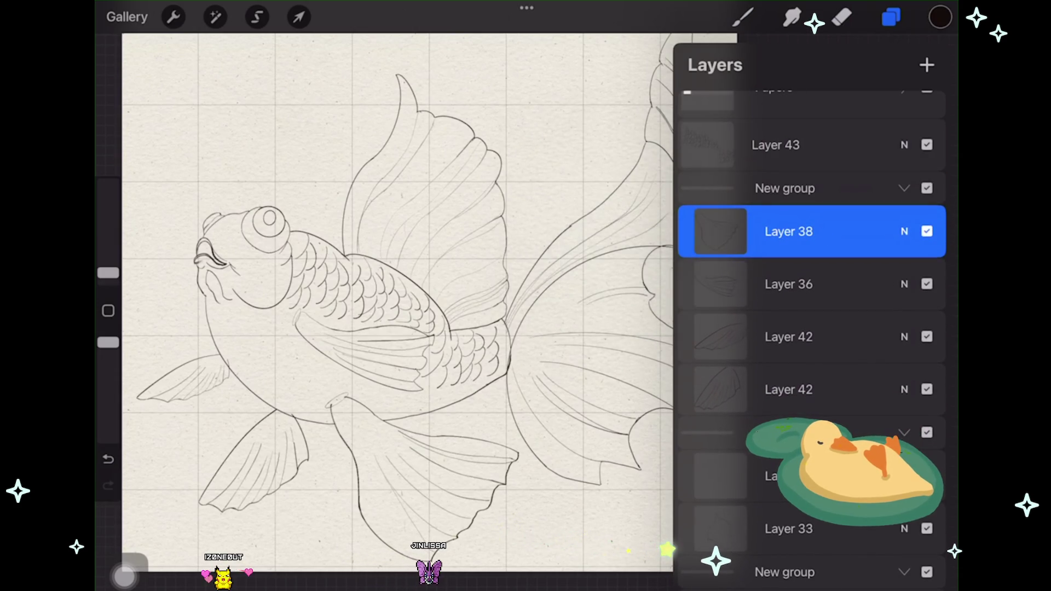
# Step: Check Layer 36's fin lines by toggling its visibility, then select the upper Layer 42
pyautogui.click(927, 285)
pyautogui.click(926, 284)
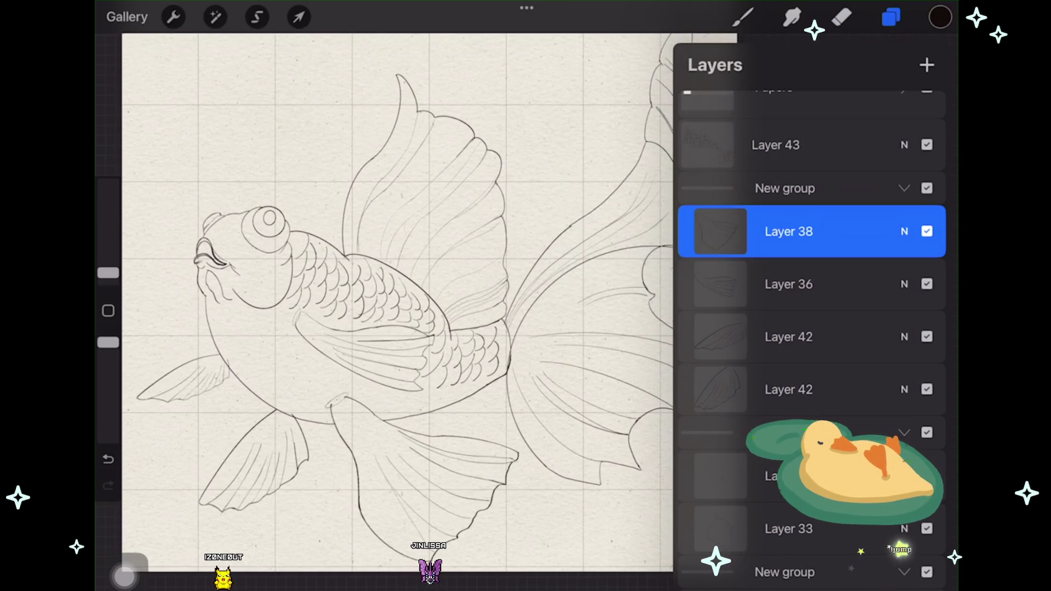
pyautogui.scroll(2, 383, 307)
pyautogui.scroll(2, 383, 306)
pyautogui.scroll(-6, 383, 306)
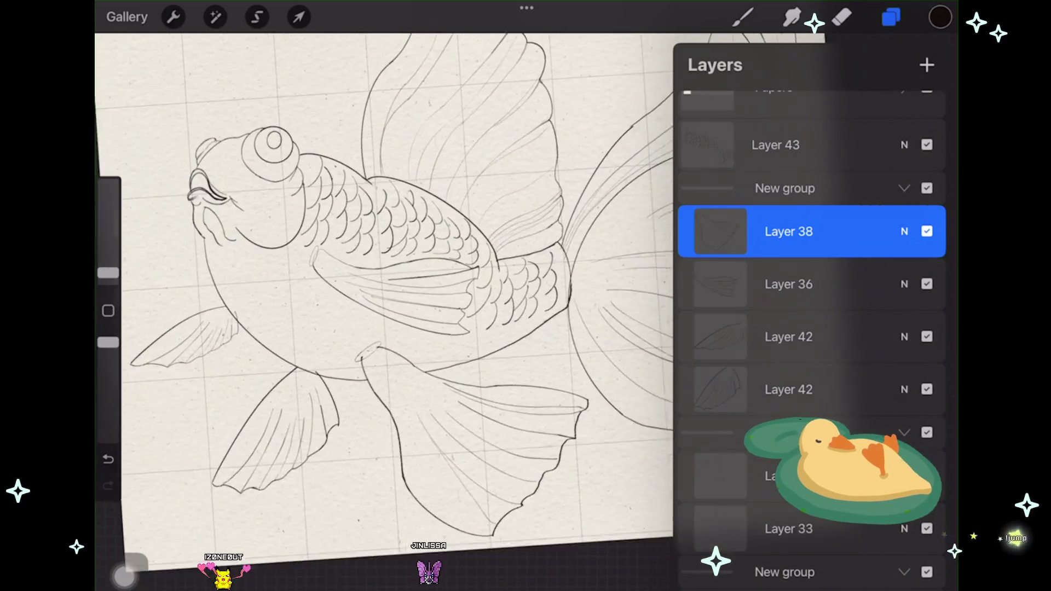
pyautogui.click(926, 284)
pyautogui.click(927, 284)
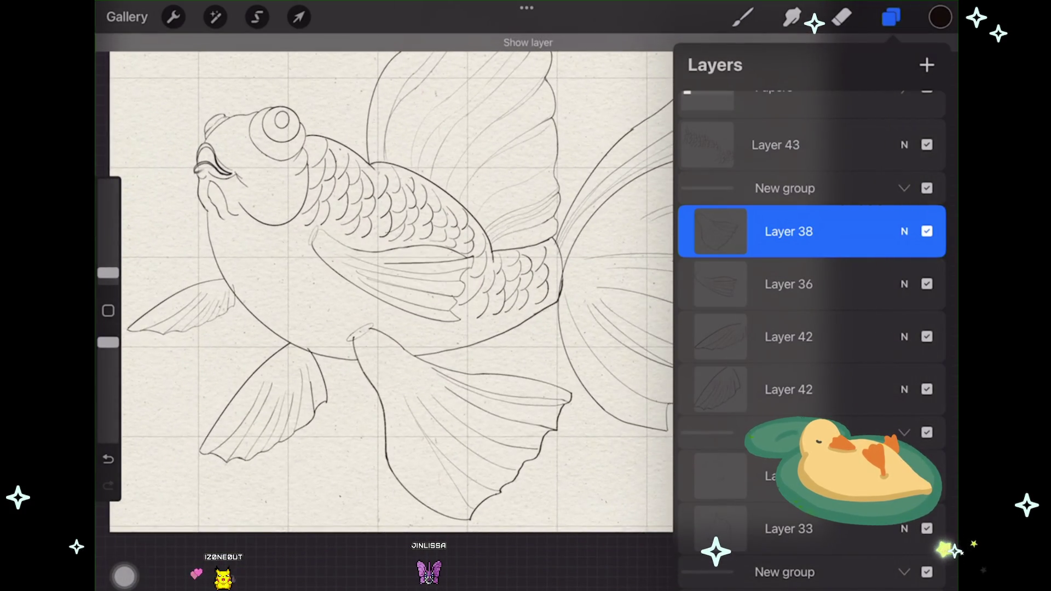
pyautogui.click(788, 337)
pyautogui.click(926, 337)
pyautogui.click(926, 336)
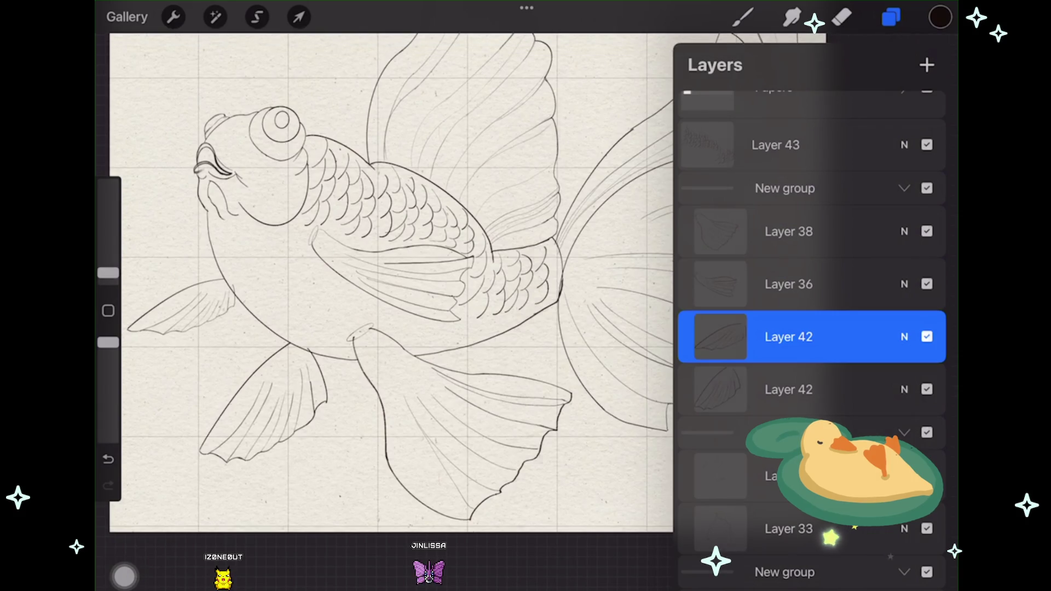